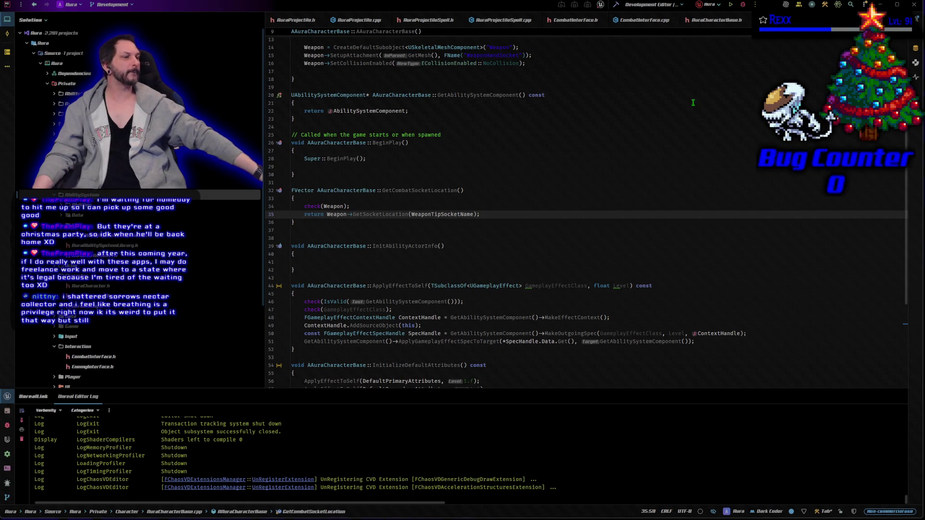
Build and launch the Aura project from Rider in Debug so the editor opens on StartupMap.
left_click(743, 4)
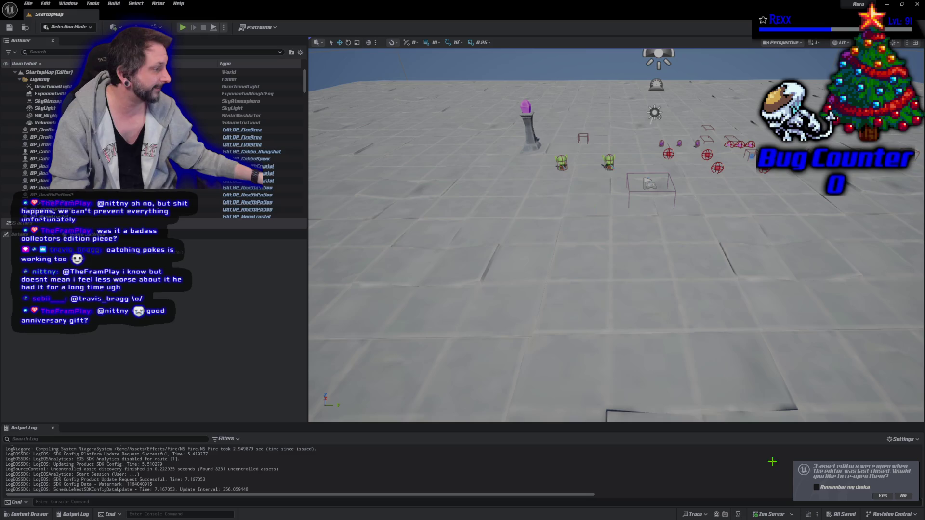
Reopen the last session's BP_AuraCharacter, BP_FireBolt and GA_FireBolt editors, ending on GA_FireBolt's graph.
left_click(882, 496)
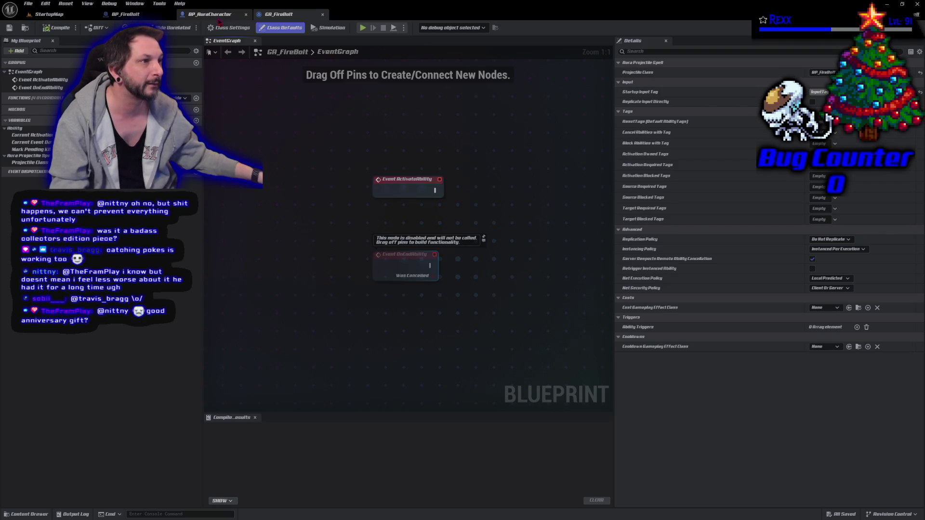
left_click_drag(207, 14, 115, 18)
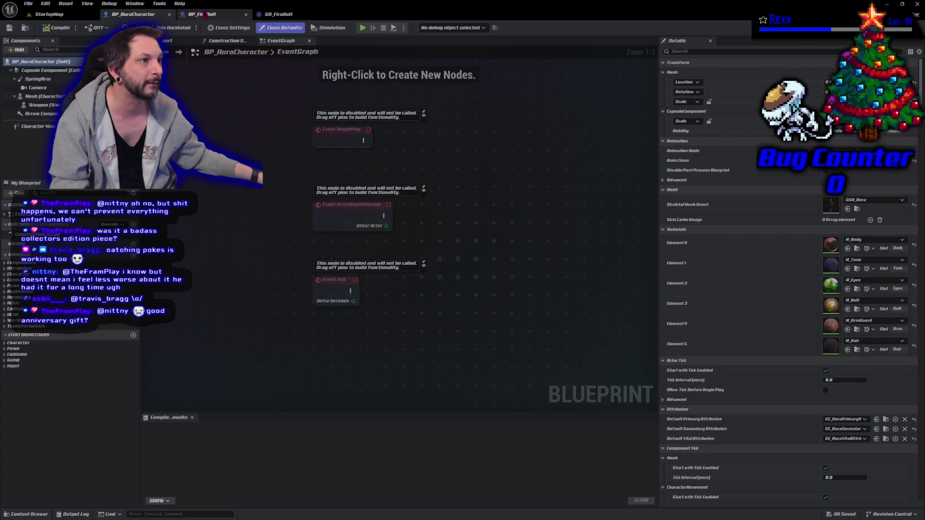
left_click(202, 14)
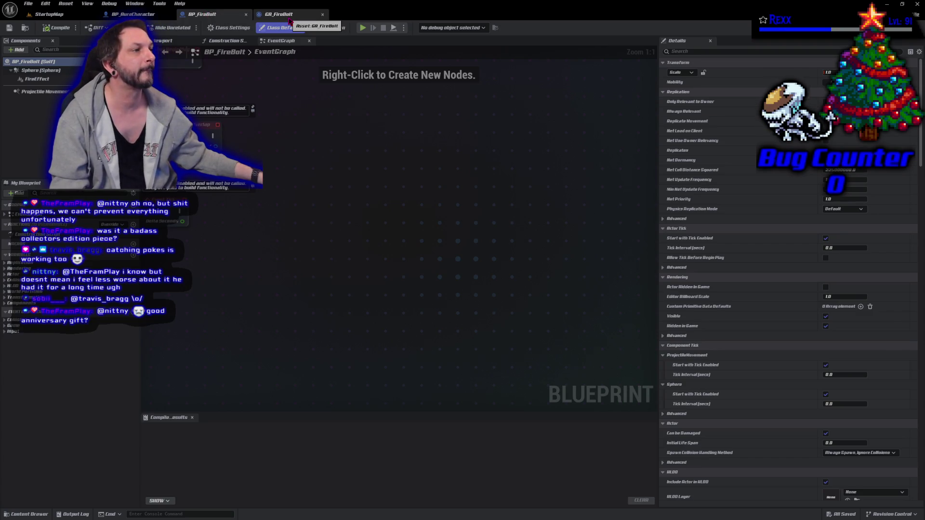
left_click(290, 20)
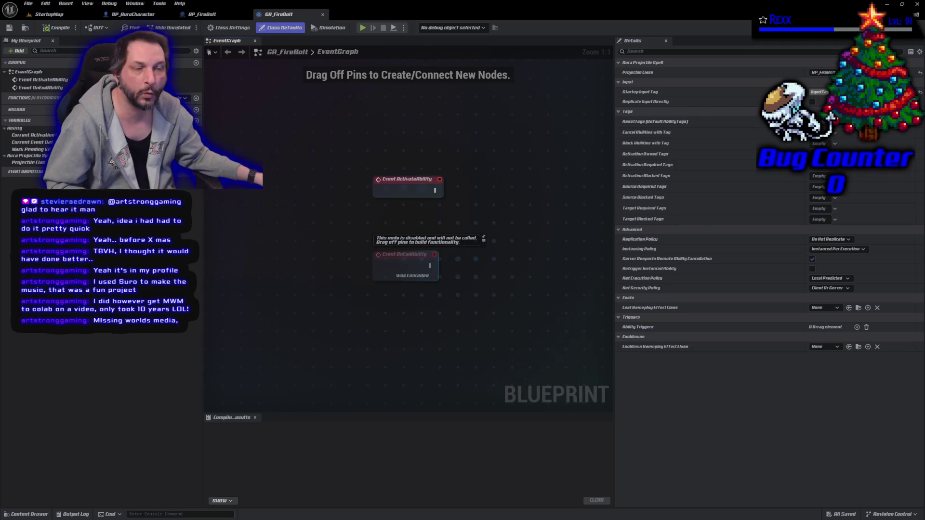
Switch from the editor to a new Chrome tab showing Google search.
key("alt+Tab")
Search Google for 'missing worlds media' and open the City of Titans wiki article.
left_click(355, 220)
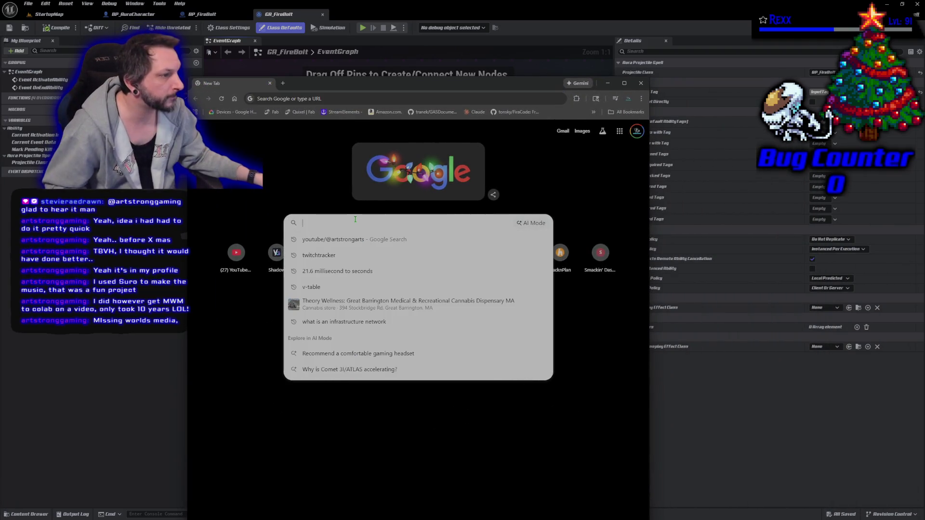
type("missing worlds media")
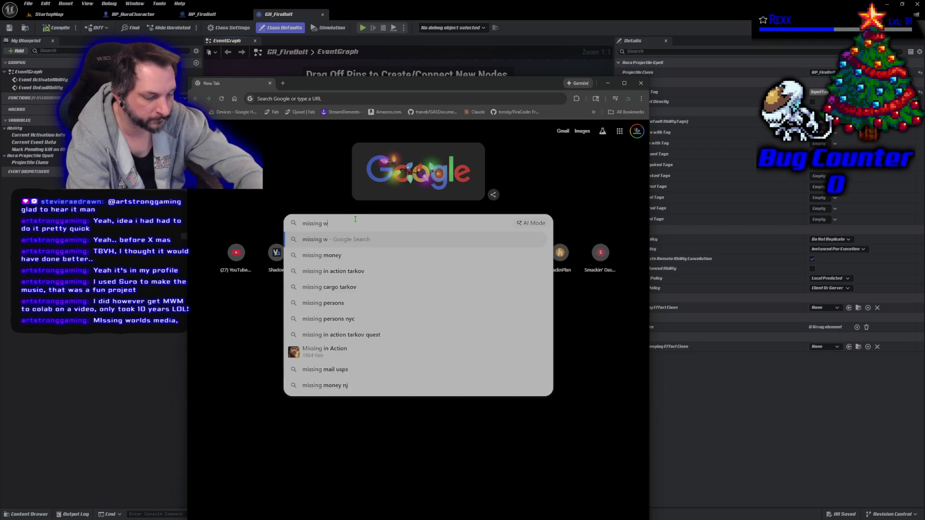
key("Return")
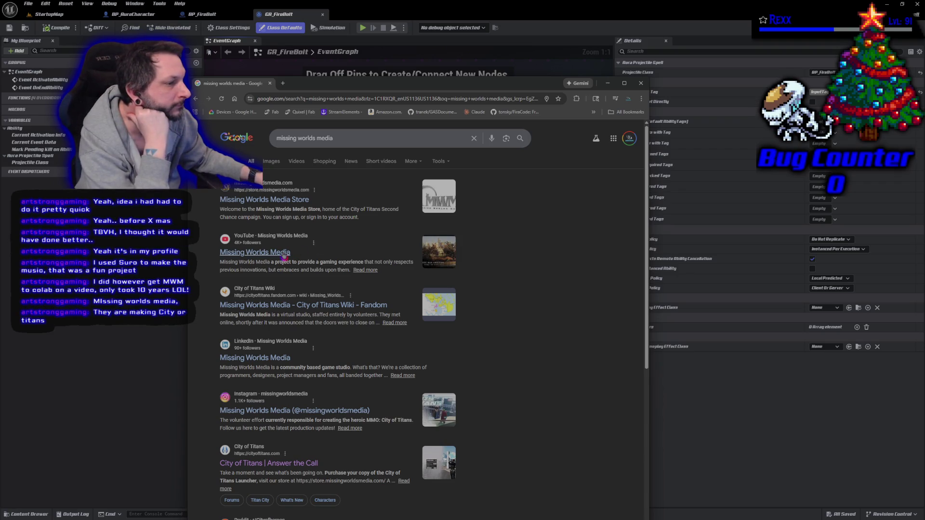
left_click(296, 311)
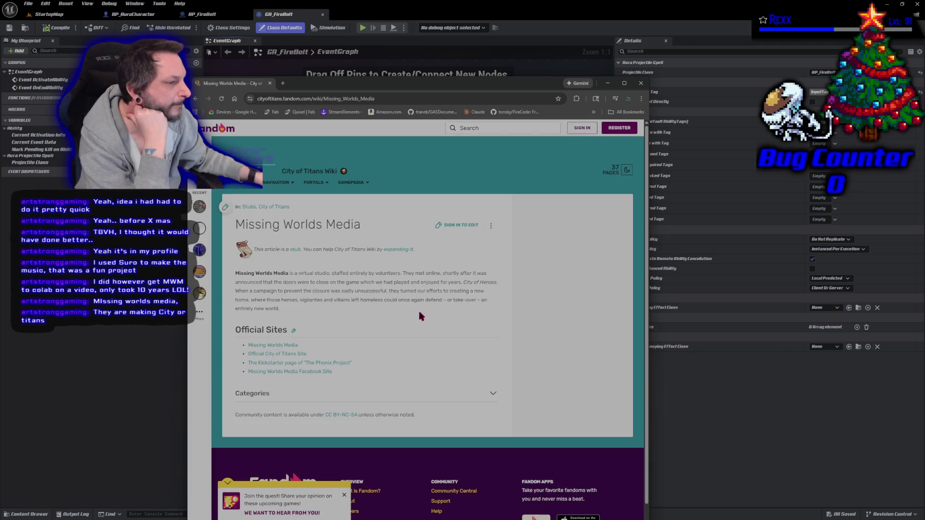
Read the article, briefly highlighting its opening paragraph about Missing Worlds Media.
scroll(420, 315, "down", 2)
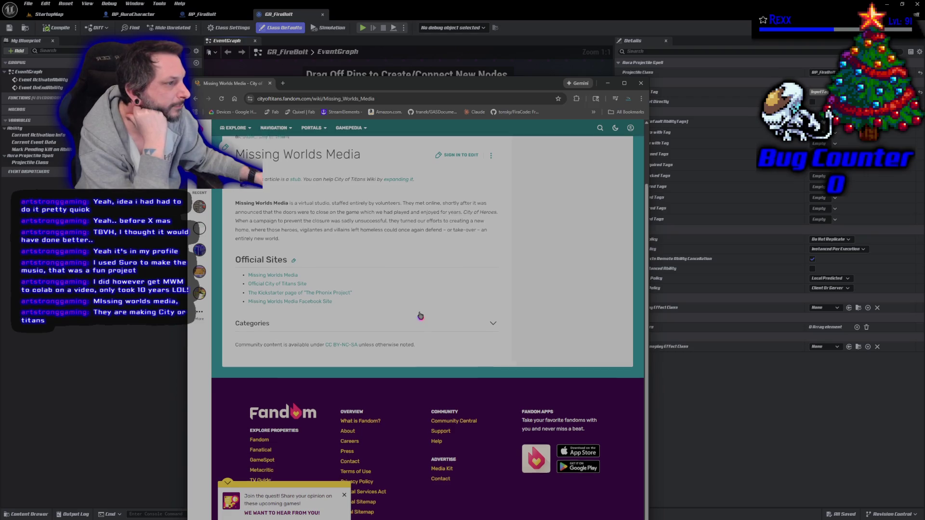
scroll(420, 316, "up", 1)
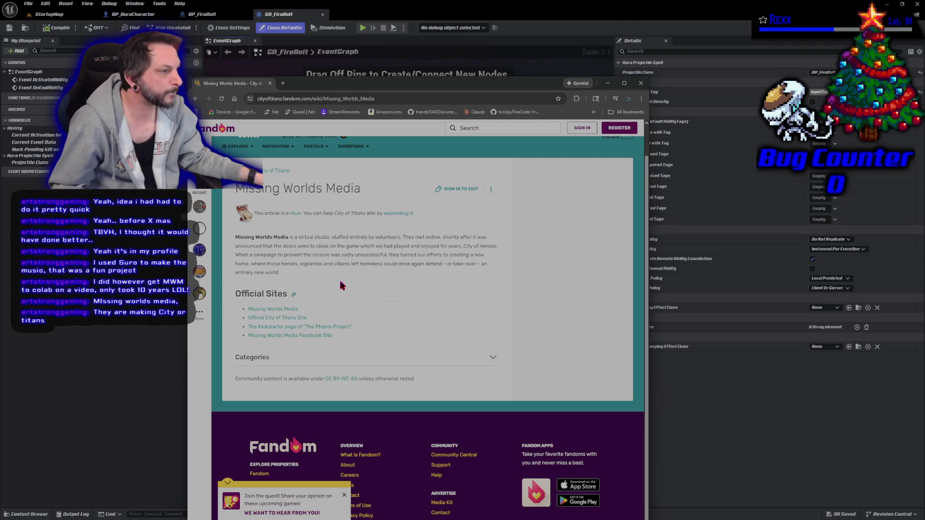
left_click_drag(236, 235, 404, 273)
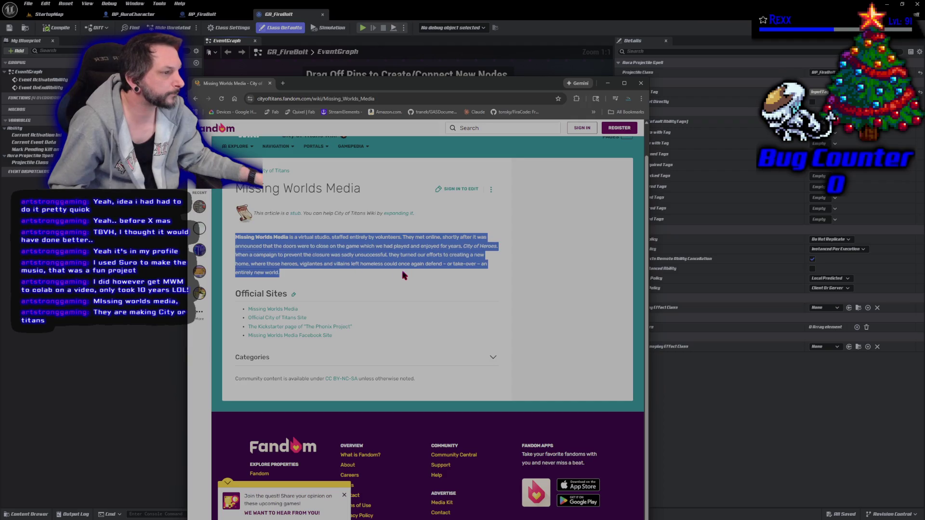
left_click(406, 286)
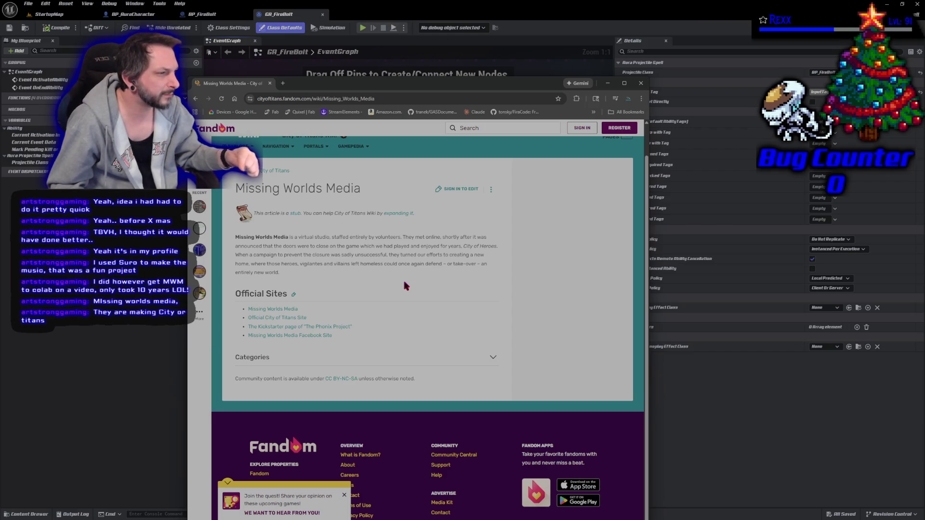
scroll(311, 288, "up", 1)
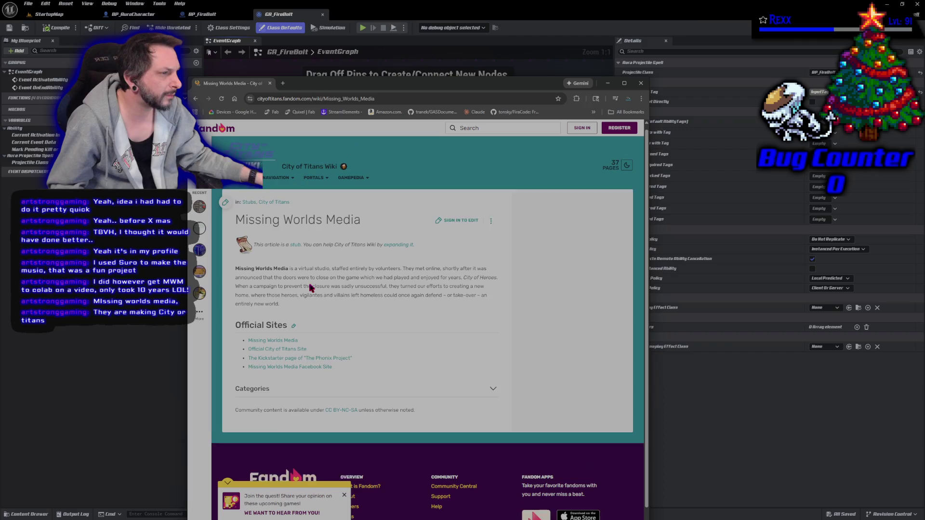
Return to the editor from the wiki page, later bringing up the lava tornado image results.
left_click(270, 84)
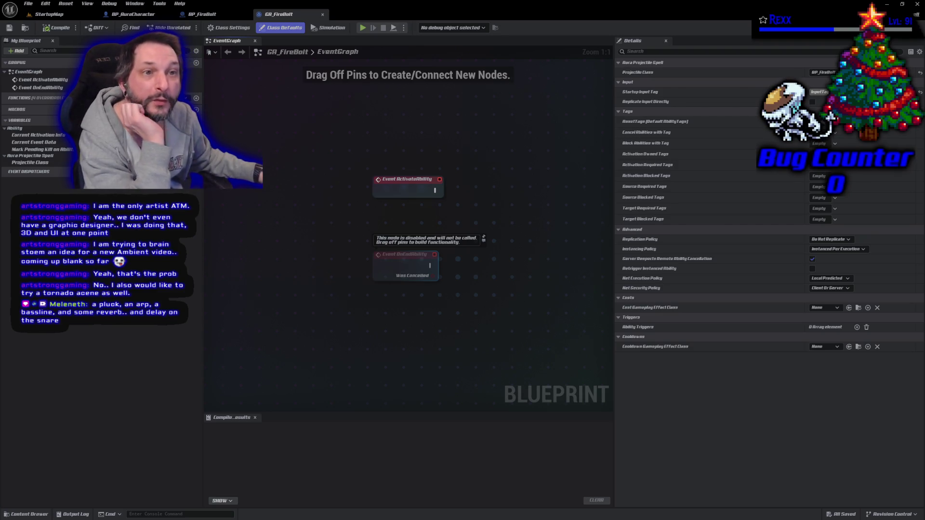
key("alt+Tab")
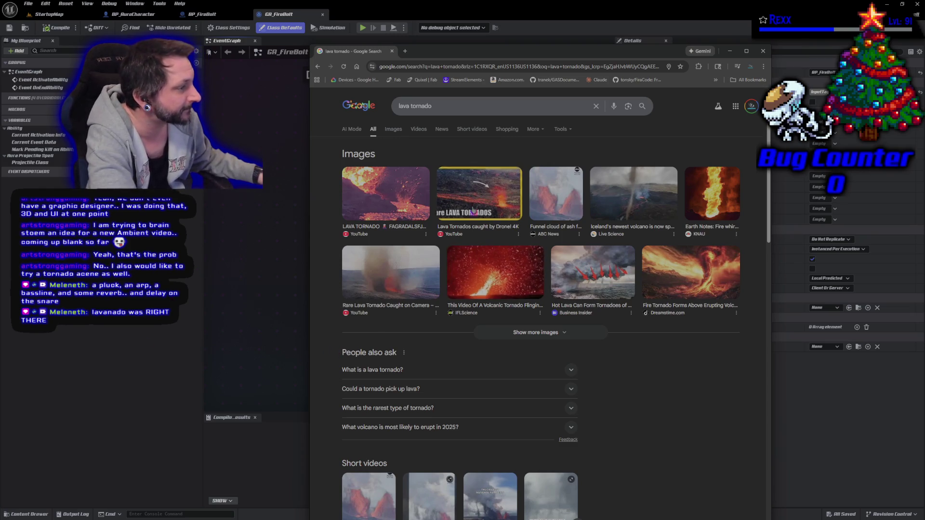
Browse the lava tornado results and watch the swirling ash tornado short before going back.
scroll(471, 221, "down", 5)
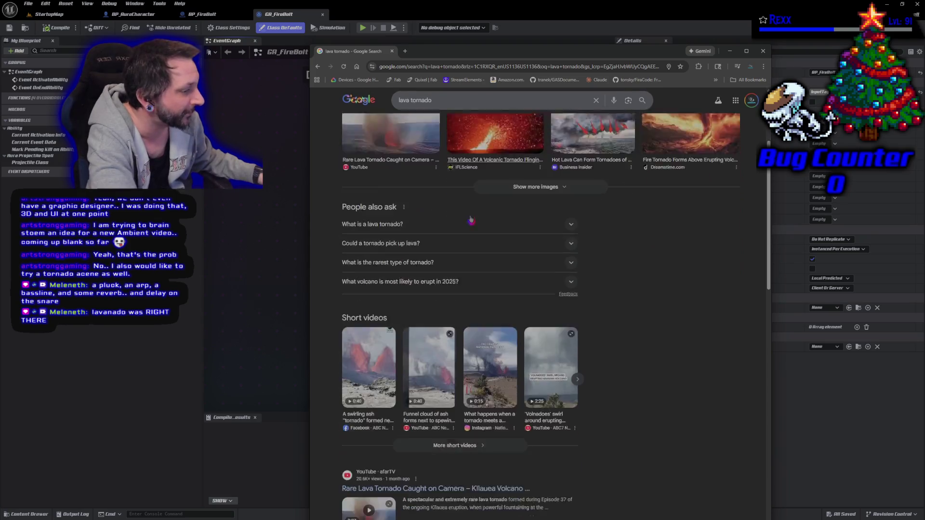
scroll(471, 220, "up", 4)
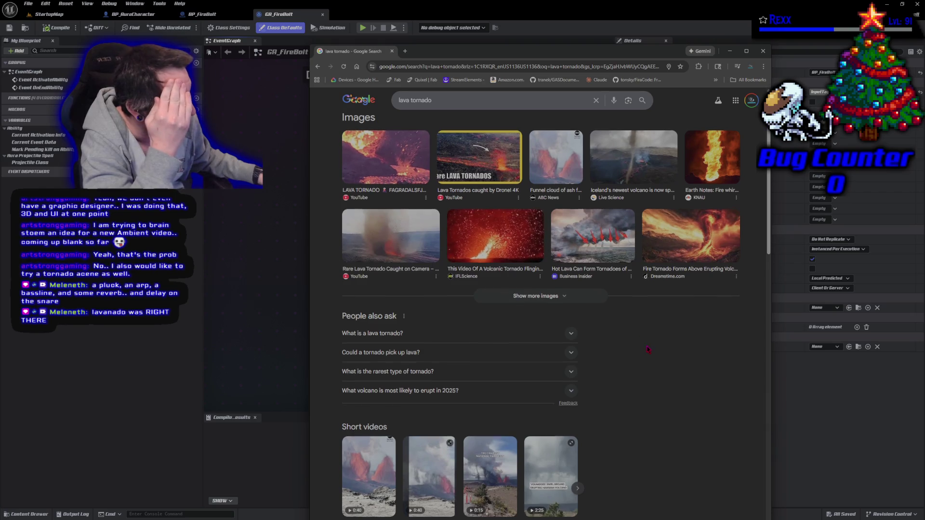
scroll(376, 289, "down", 1)
left_click(359, 444)
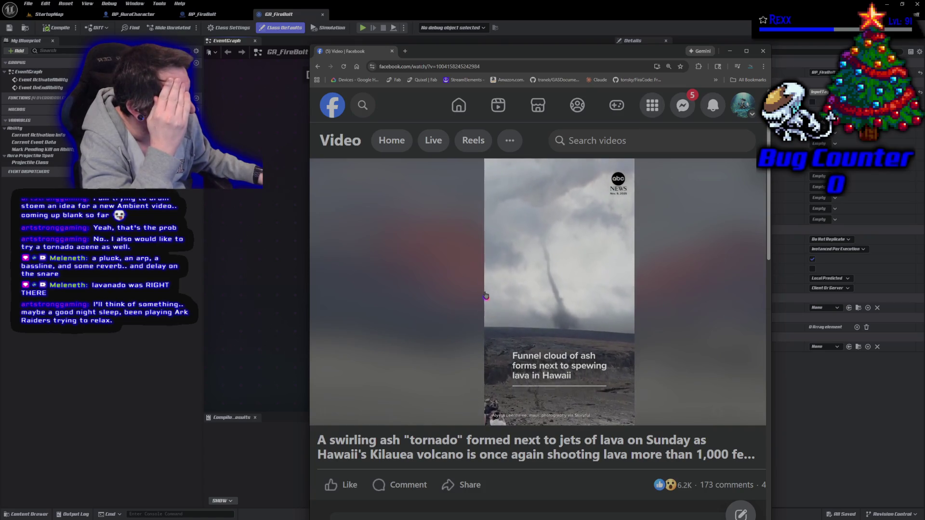
key("alt+Left")
Preview the Rare Lava Tornado image and open its source video page.
scroll(486, 296, "up", 2)
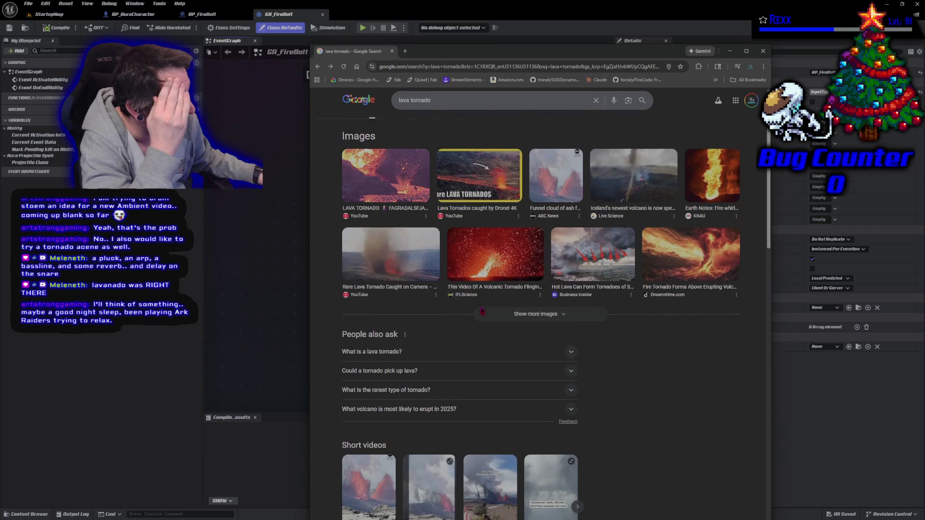
left_click(400, 281)
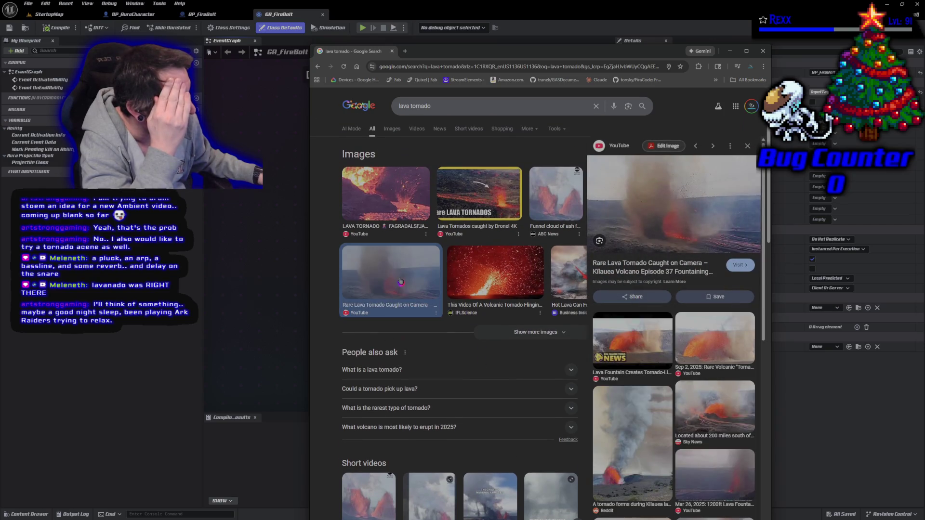
left_click(741, 265)
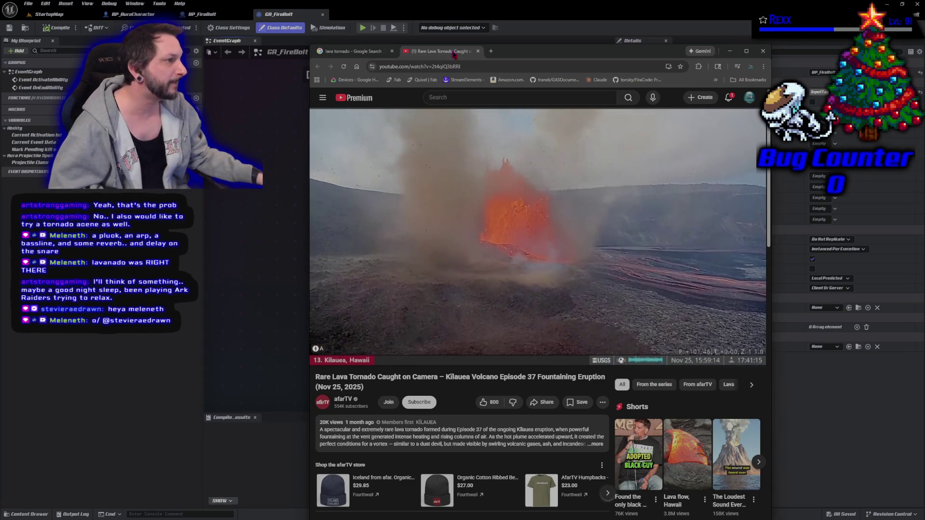
Leave the YouTube lava tornado video and bring GA_FireBolt's event graph back to the front.
left_click(371, 51)
left_click(309, 223)
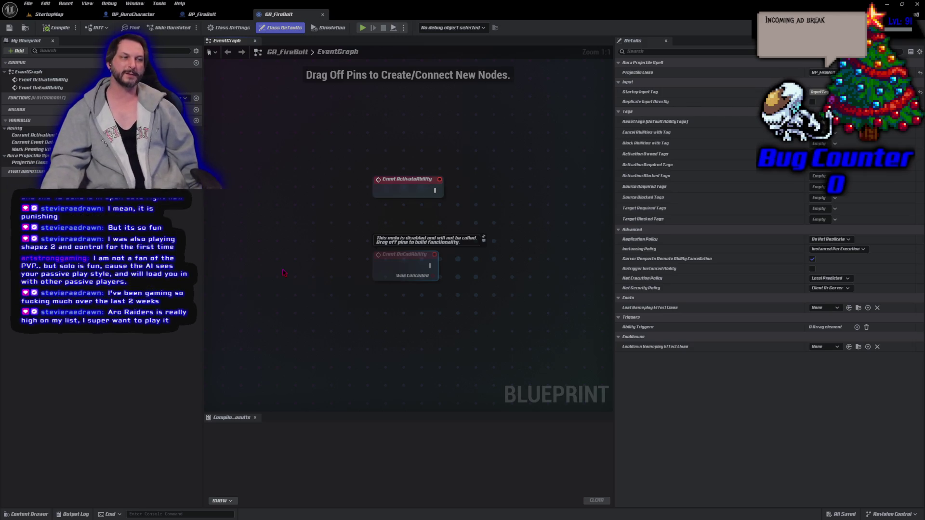
Wire PlayMontageAndWait from ActivateAbility and create a new montage via the Content Drawer.
key("ctrl+space")
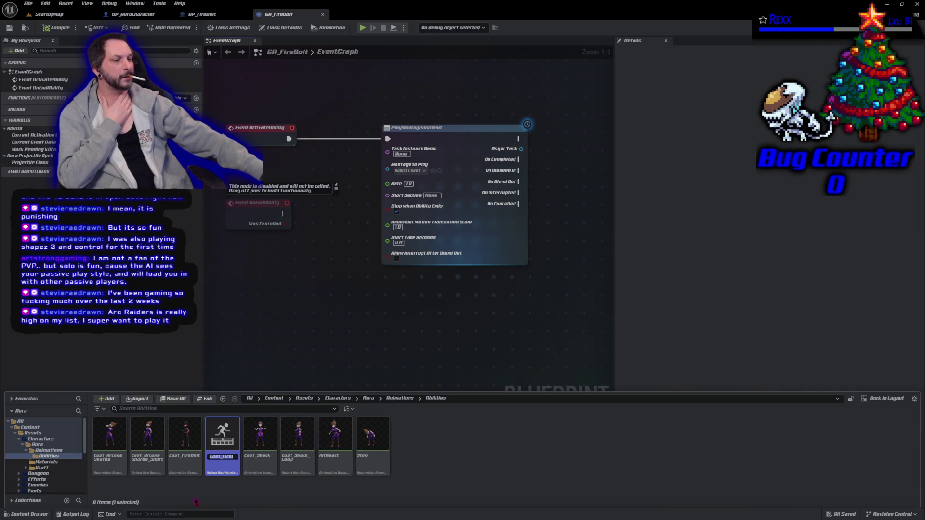
Name the new montage AM_Cast_FireBolt and open it in the montage editor.
type("Bolt_Montage")
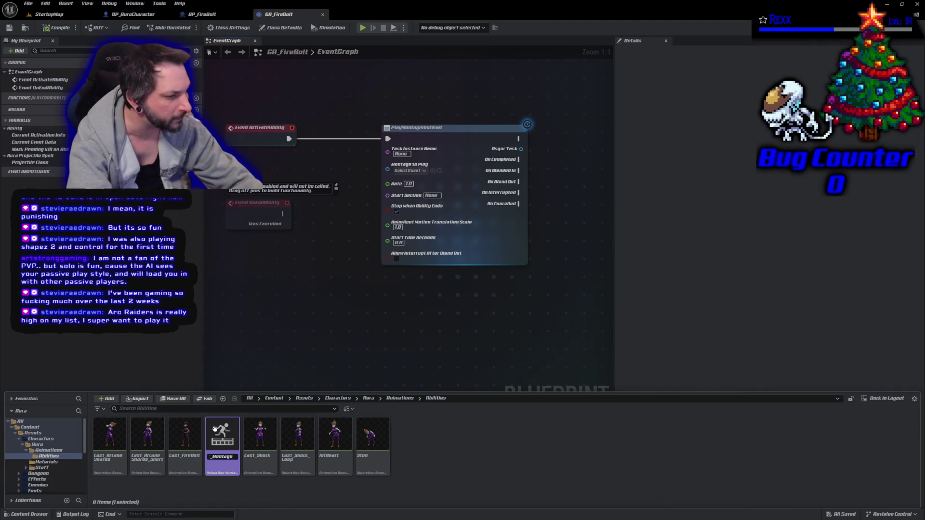
key("Left")
key("Left")
key("Left")
key("Delete")
key("Delete")
key("Delete")
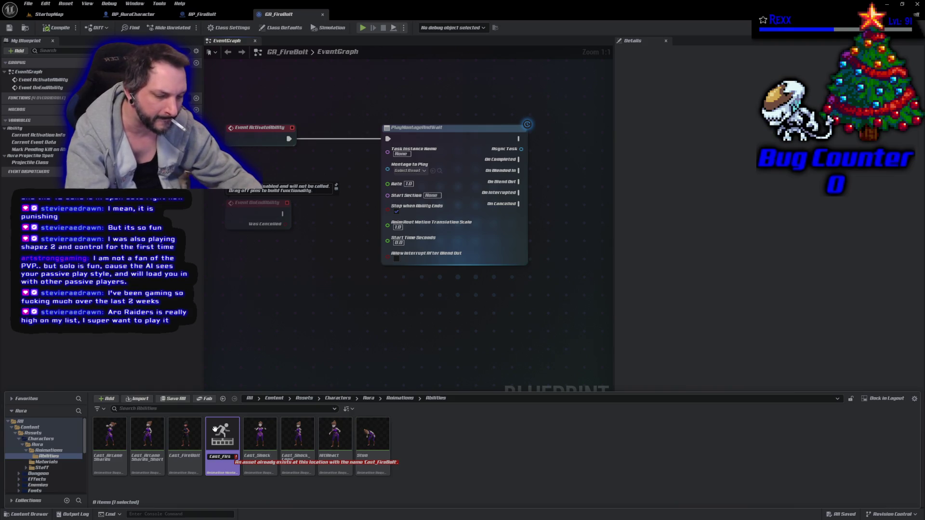
key("Home")
type("AM_")
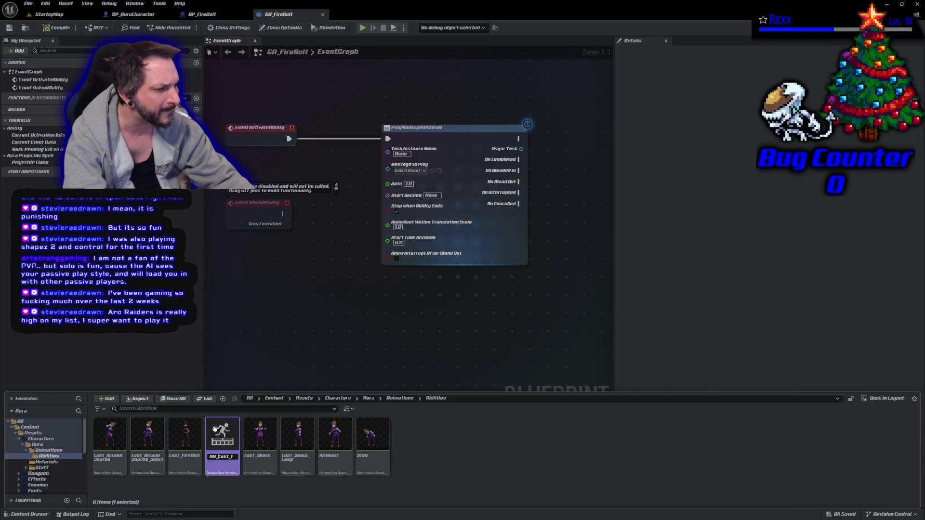
key("Return")
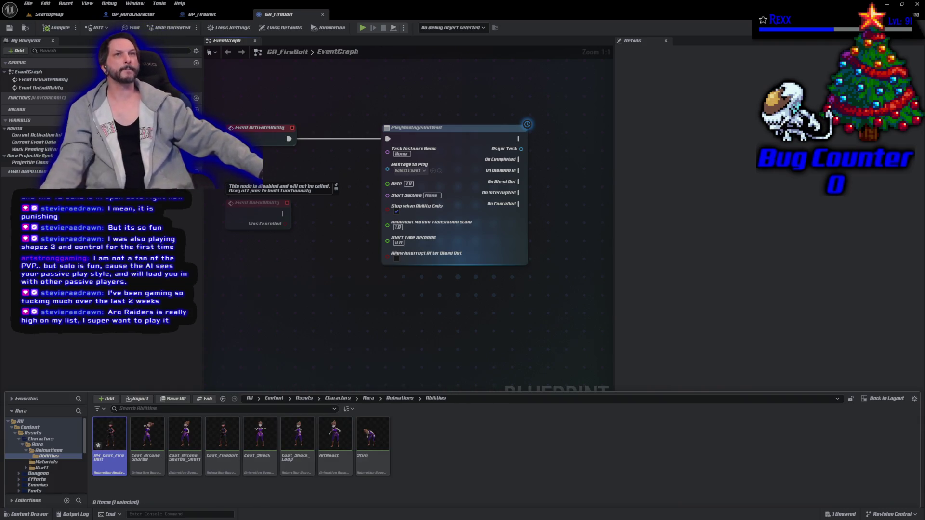
double_click(115, 456)
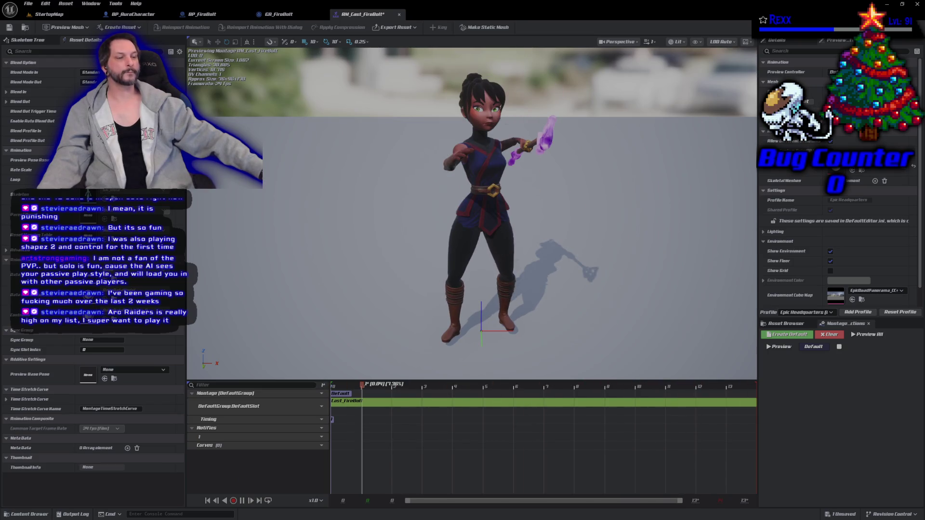
Browse the Content Drawer into the Character/Aura folder and select the ABP_Aura animation blueprint.
left_click(30, 514)
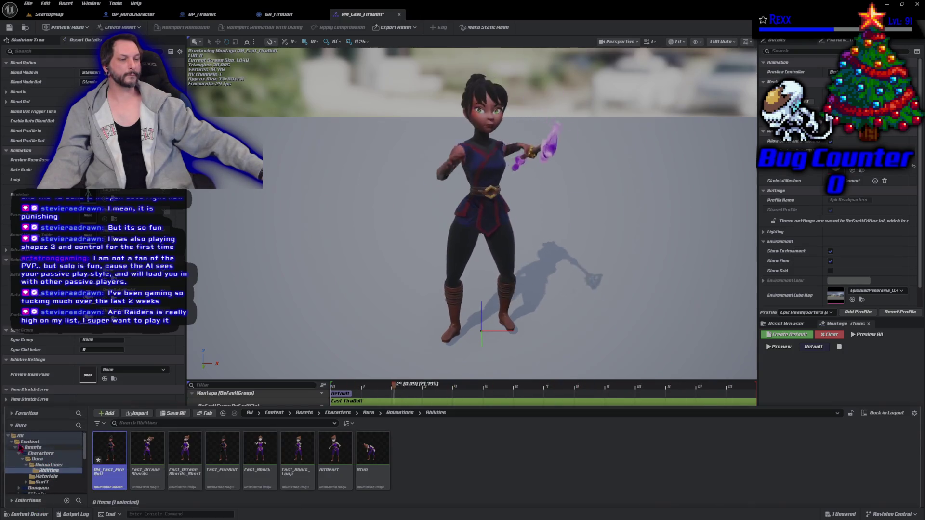
left_click(17, 449)
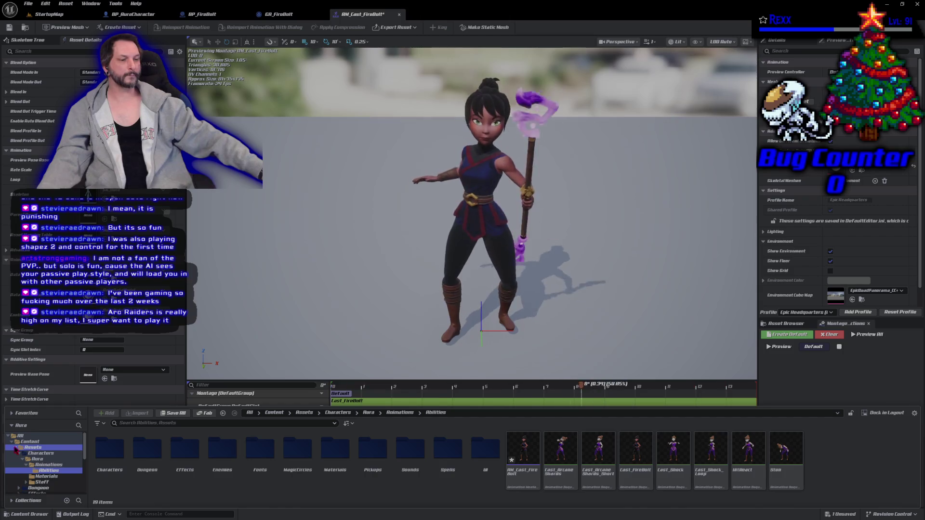
scroll(20, 453, "down", 5)
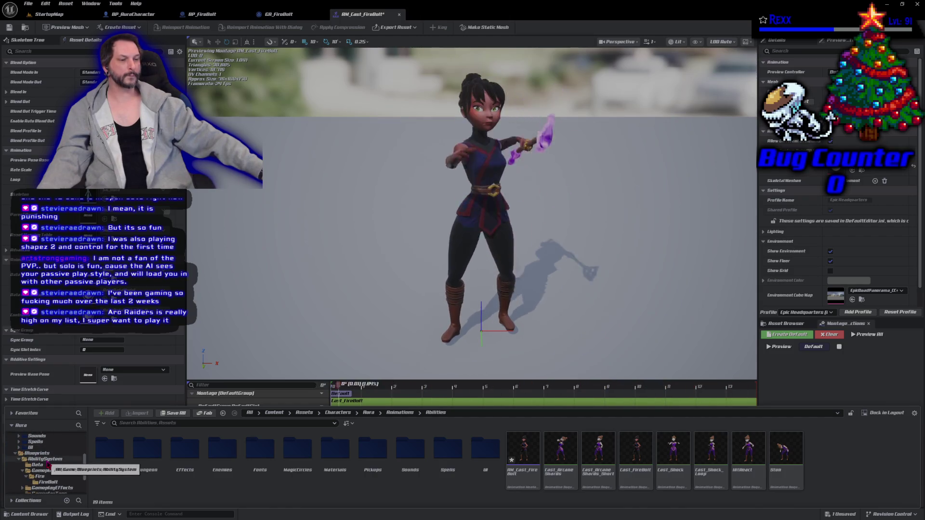
scroll(48, 466, "down", 3)
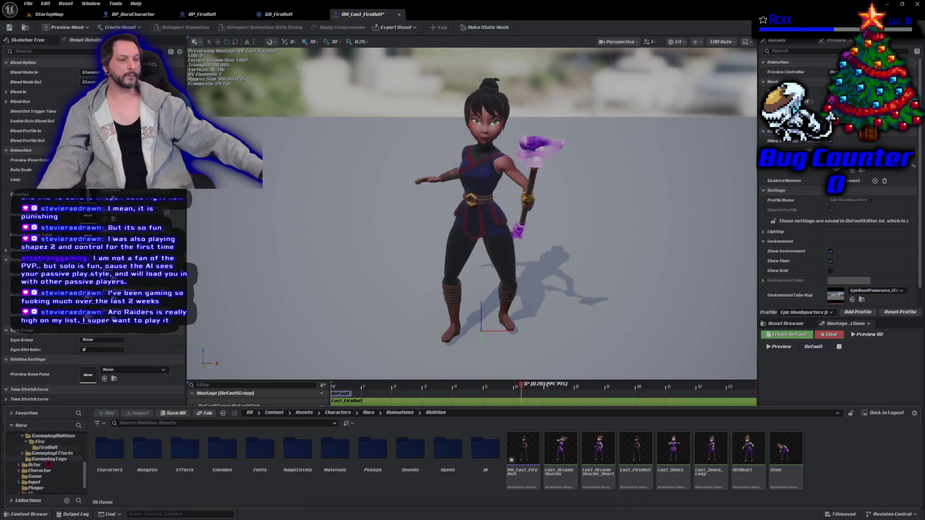
left_click(42, 471)
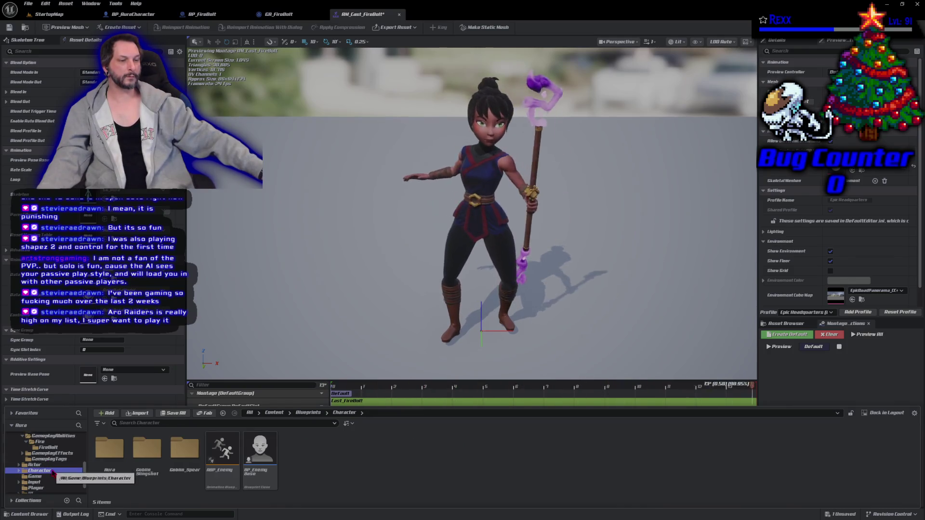
double_click(102, 472)
left_click(120, 484)
Open ABP_Aura, check that Main States feeds the AnimGraph's DefaultSlot node, then return to AM_Cast_FireBolt.
double_click(120, 483)
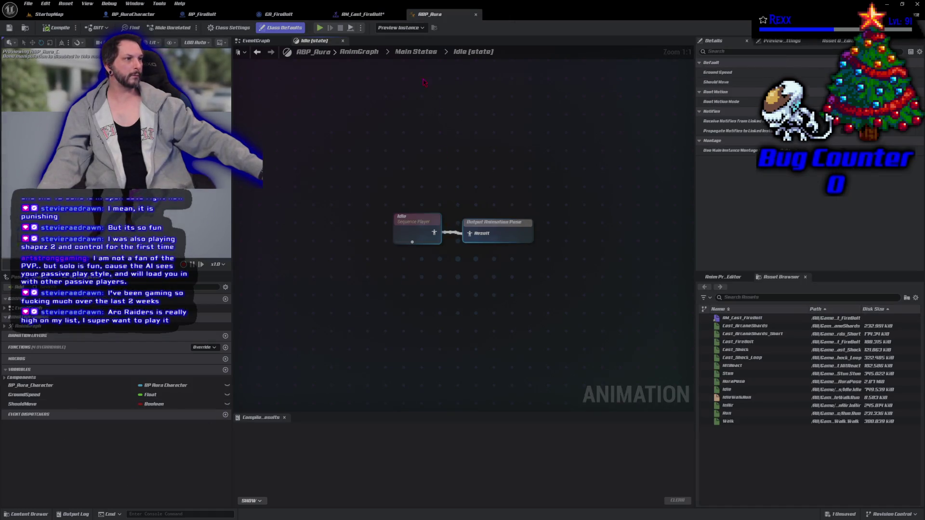
left_click(417, 52)
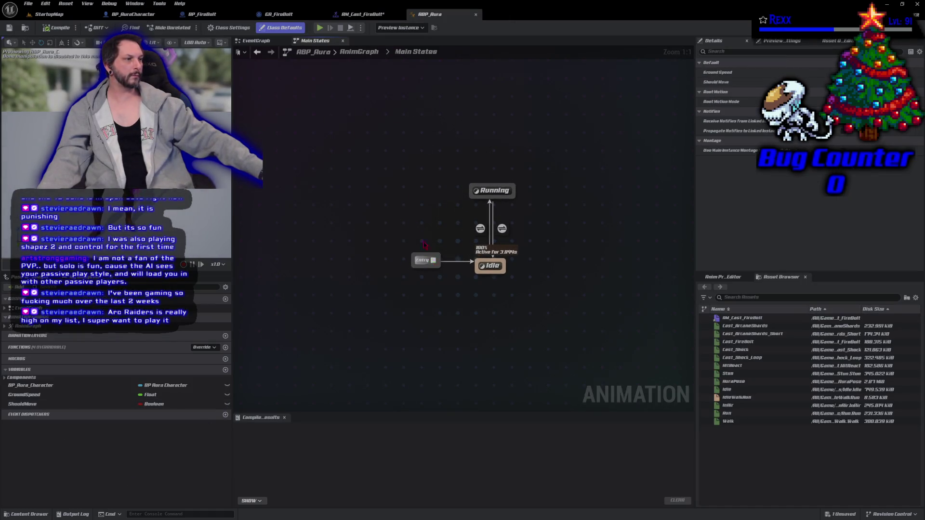
left_click(359, 52)
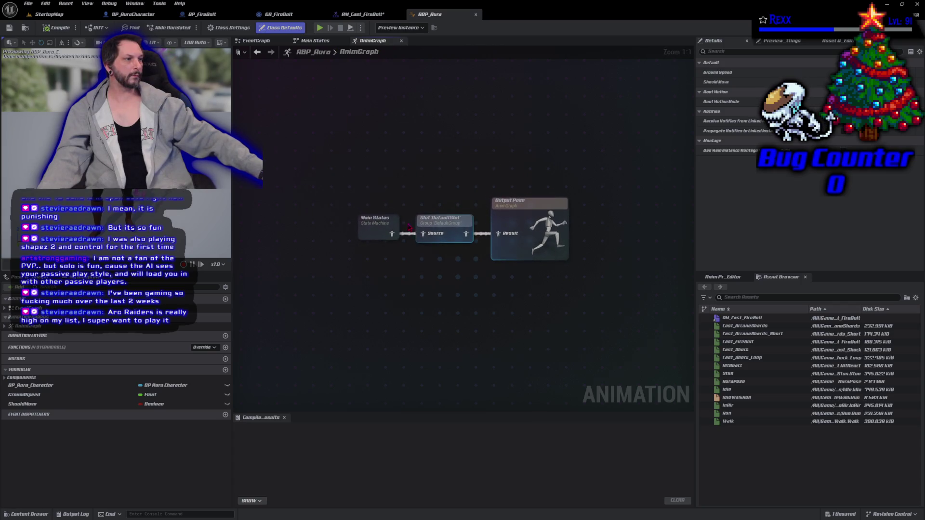
left_click(436, 228)
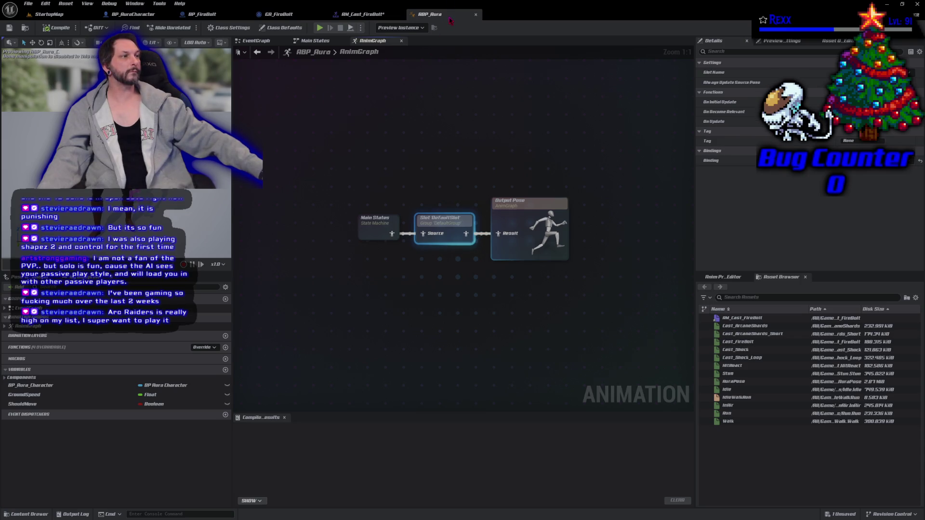
left_click(362, 14)
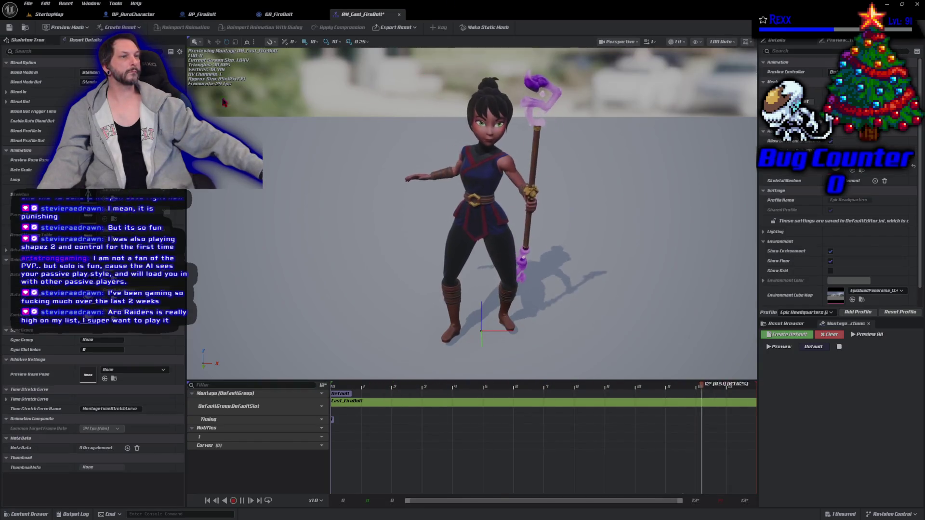
Save AM_Cast_FireBolt with Ctrl+S and switch back to GA_FireBolt's EventGraph.
key("ctrl+s")
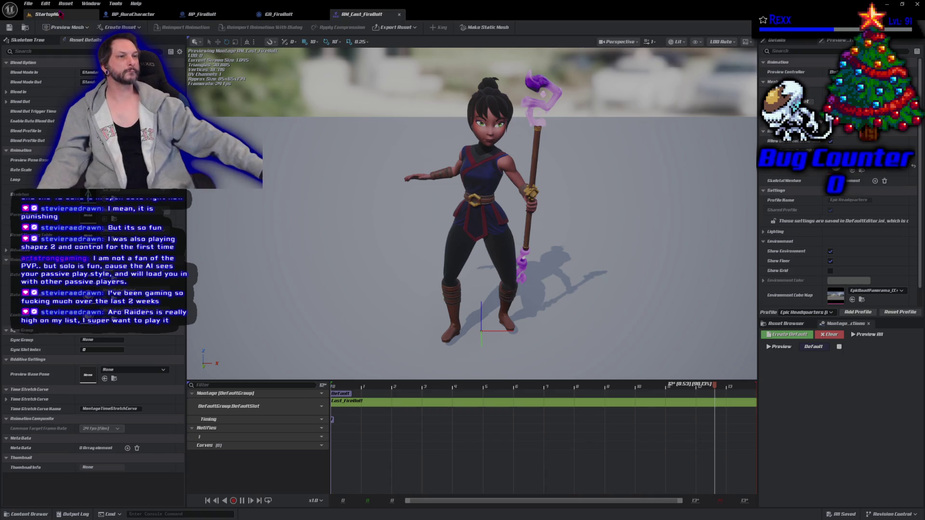
left_click(272, 16)
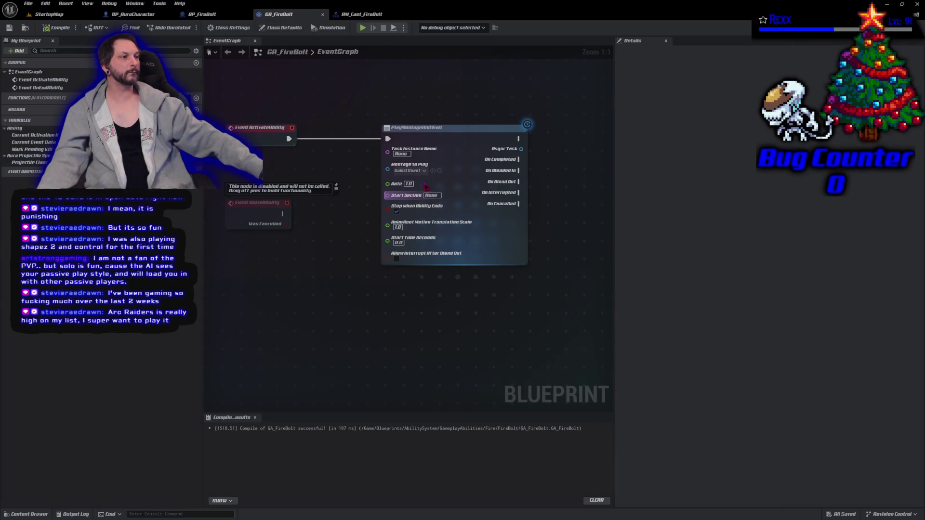
Set PlayMontageAndWait's Montage to Play to AM_Cast_FireBolt, then briefly open and close ABP_Aura.
left_click(410, 171)
left_click(438, 217)
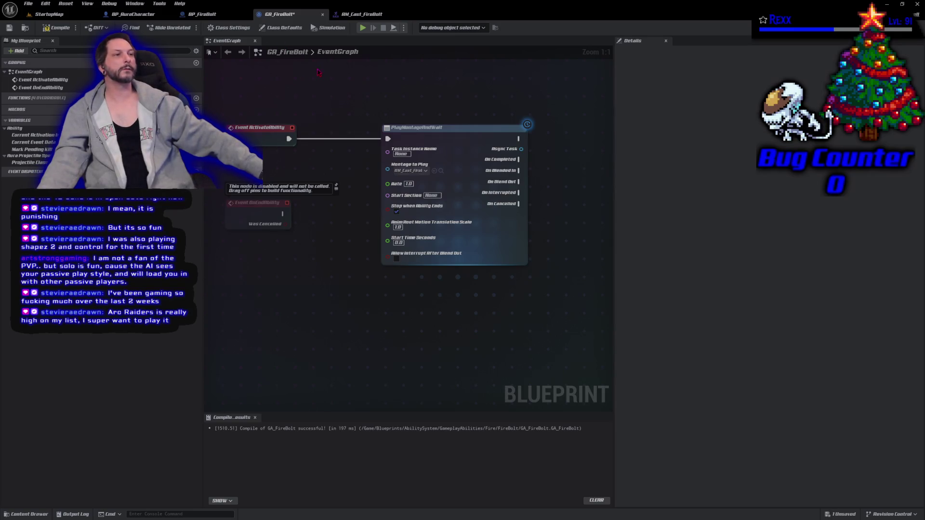
left_click(28, 514)
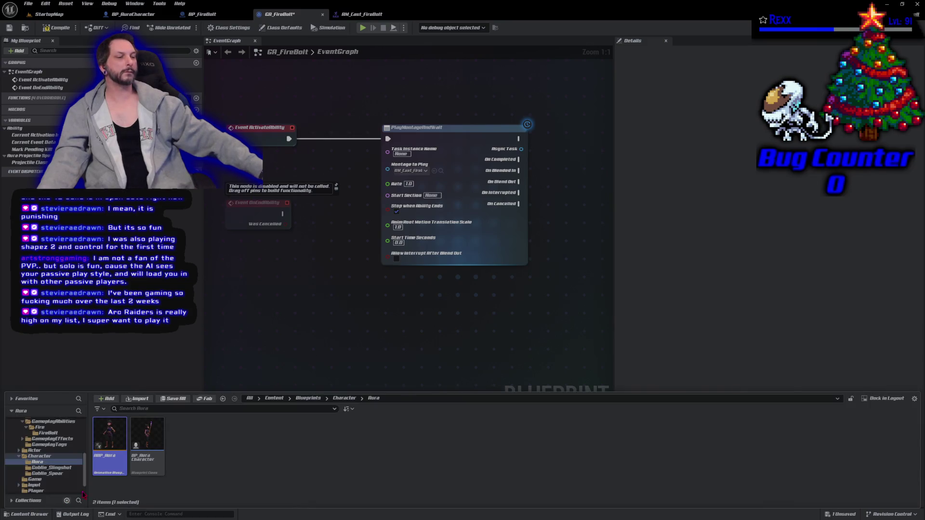
double_click(106, 469)
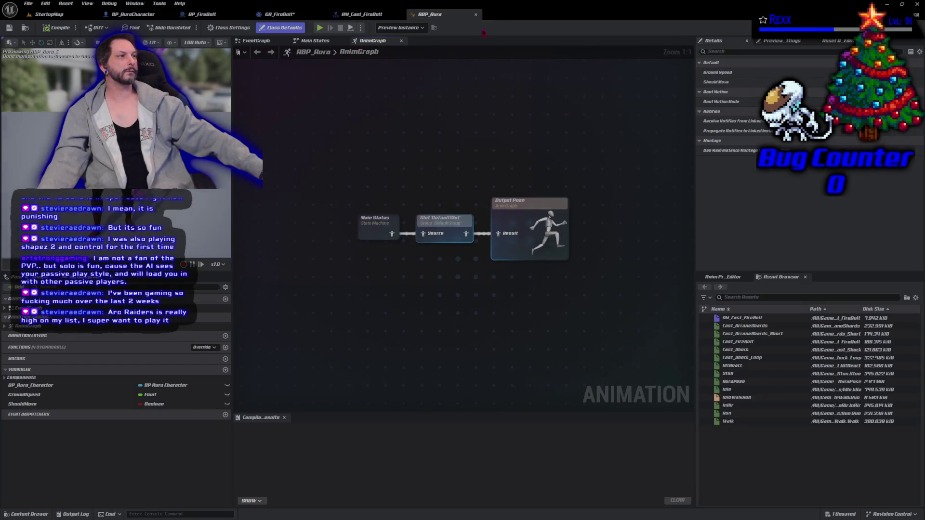
left_click(480, 15)
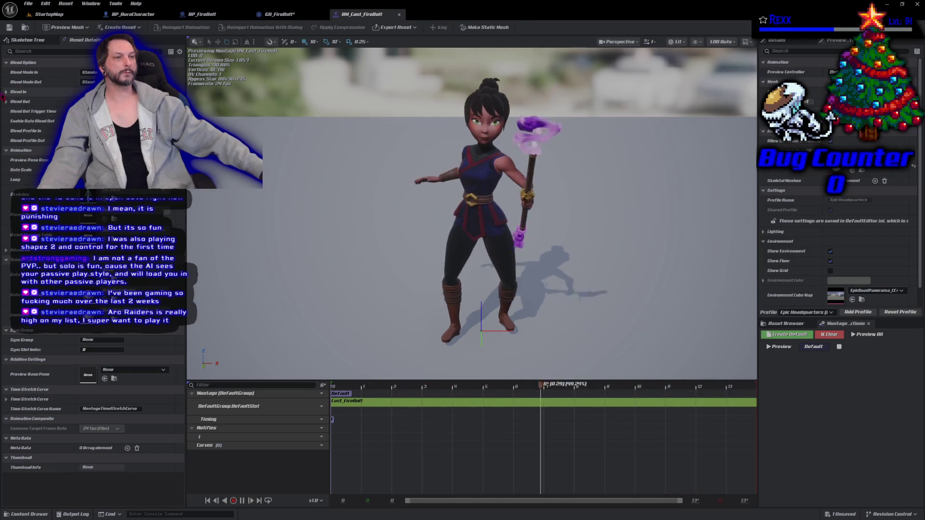
Review the montage's blend-in and blend-out settings, save all assets, and launch Play In Editor on StartupMap.
left_click(6, 91)
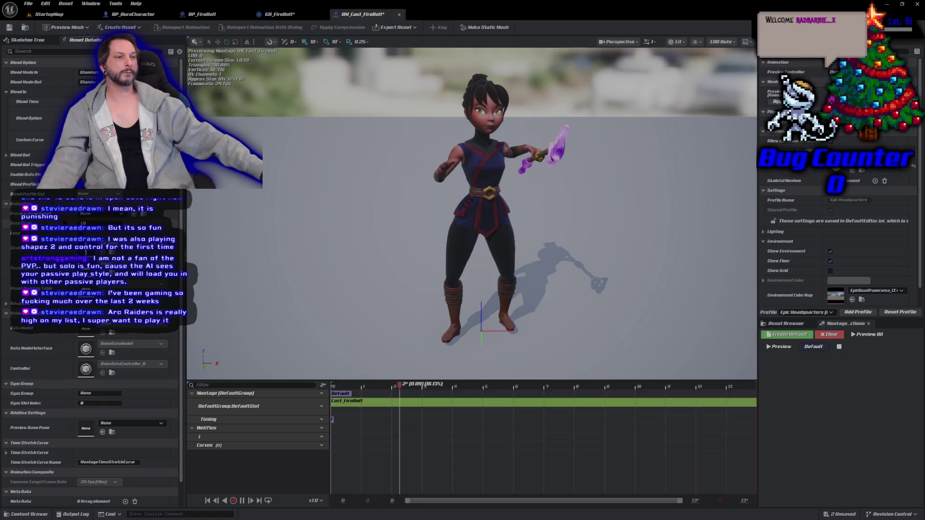
left_click(5, 155)
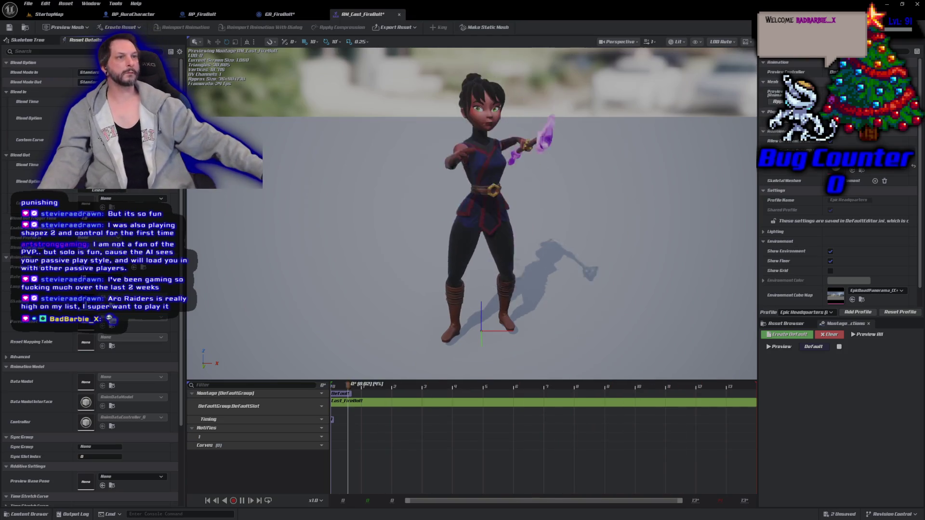
key("ctrl+shift+s")
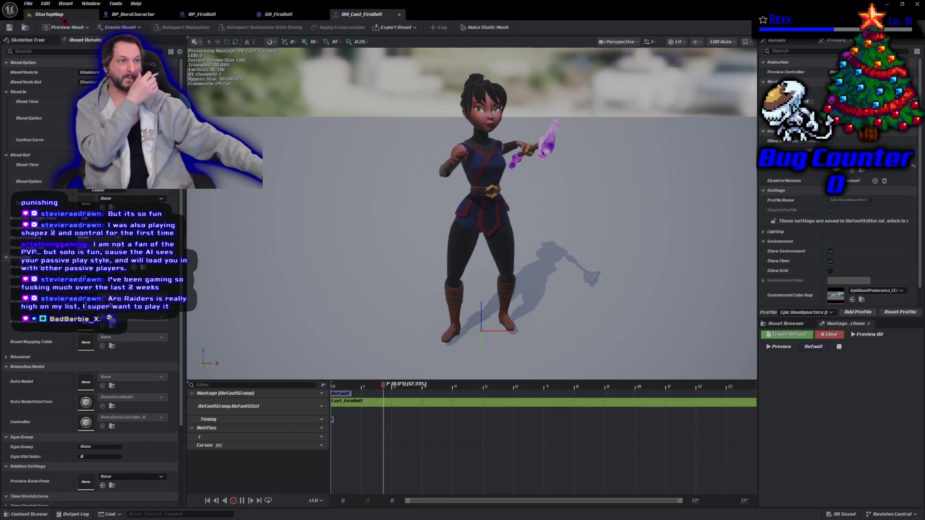
left_click(48, 14)
left_click(184, 28)
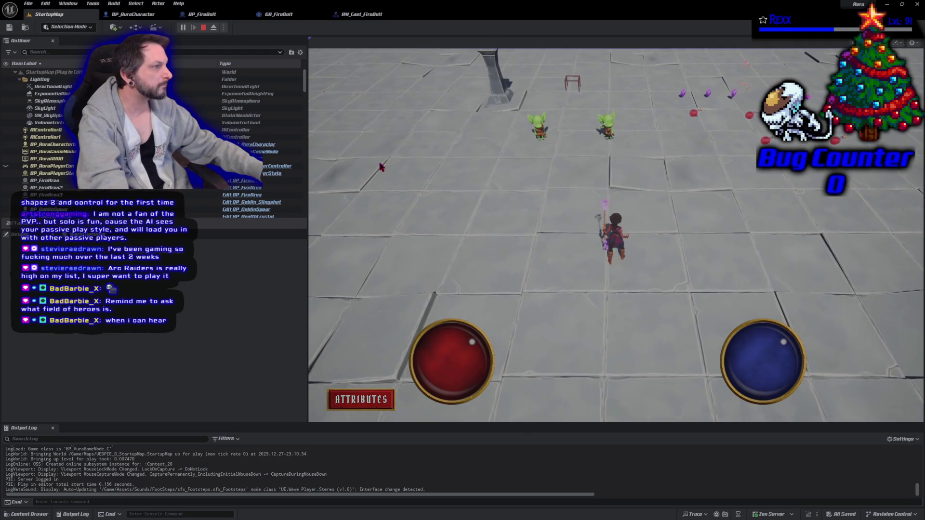
Cast fire bolts at the goblin, end the play session, and return to AM_Cast_FireBolt.
left_click(609, 128)
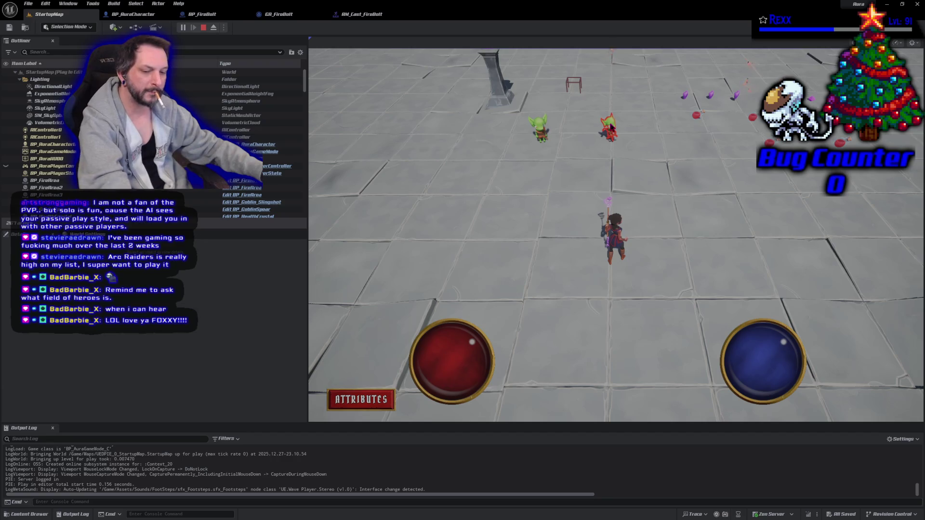
key("Escape")
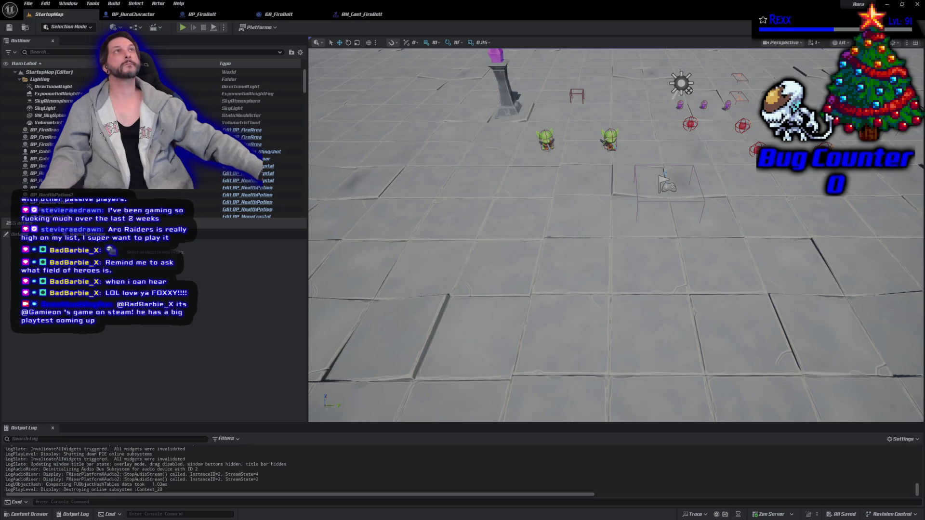
left_click(351, 19)
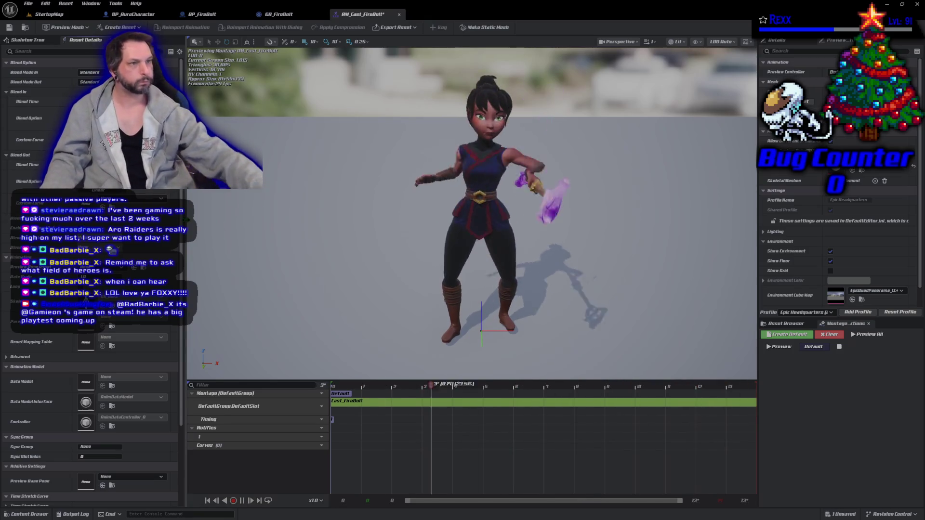
Save AM_Cast_FireBolt from the toolbar and switch back to the StartupMap level.
left_click(9, 27)
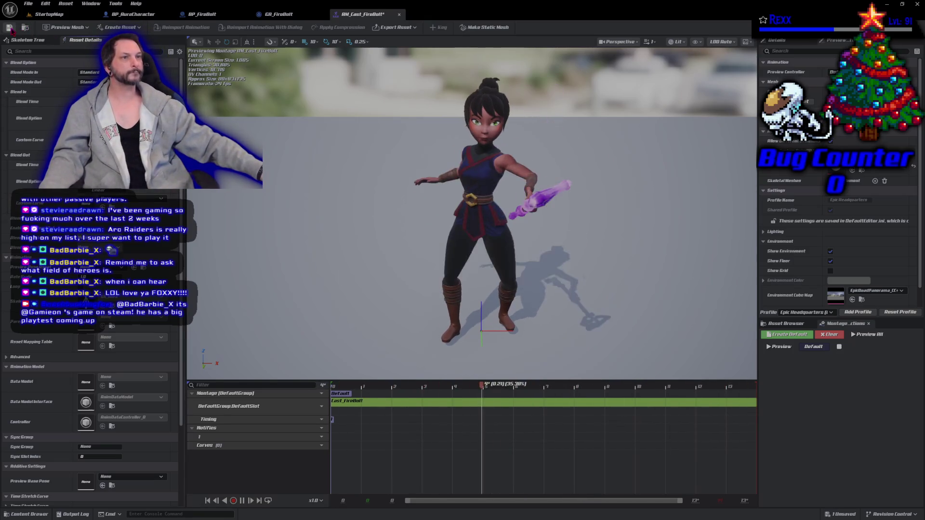
left_click(48, 14)
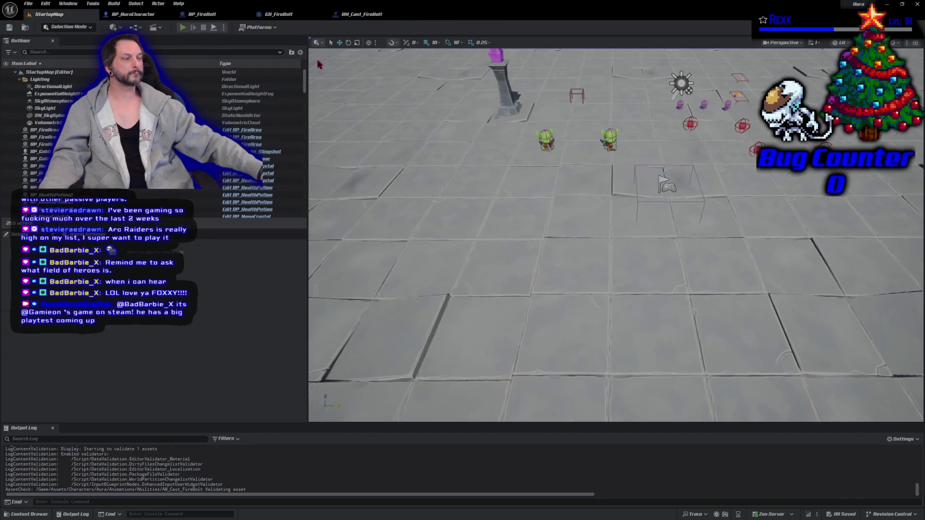
Start Play In Editor, cast a fire bolt at the goblin, then stop the session.
left_click(182, 28)
left_click(557, 168)
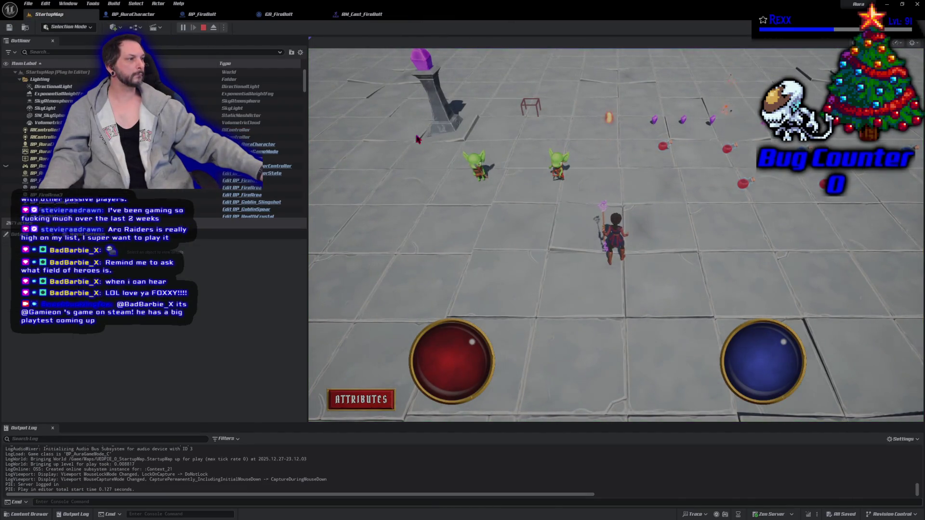
left_click(203, 28)
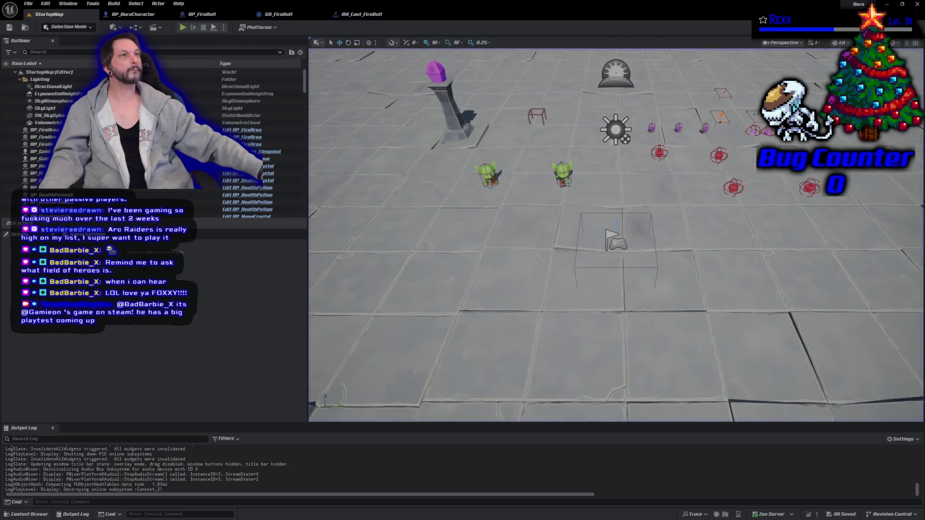
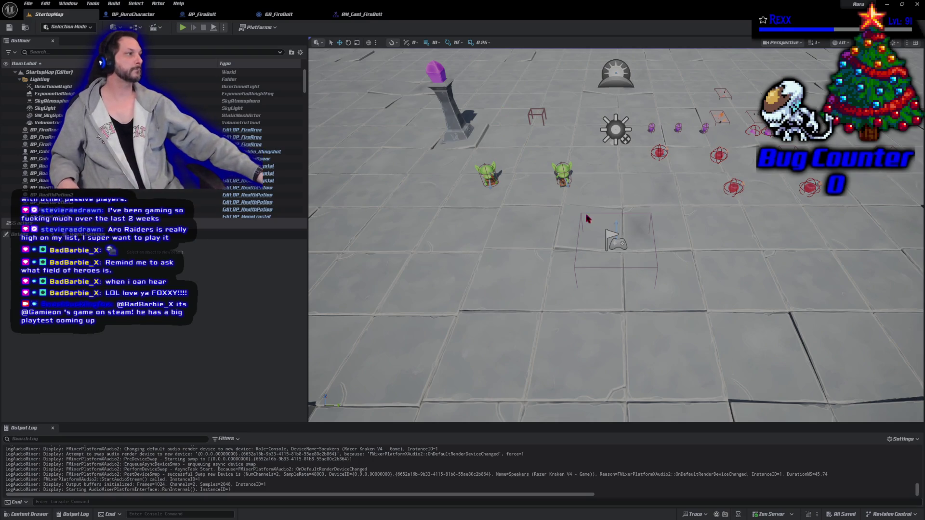
Minimize the Unreal Editor window to reveal the code editor behind it.
left_click(888, 4)
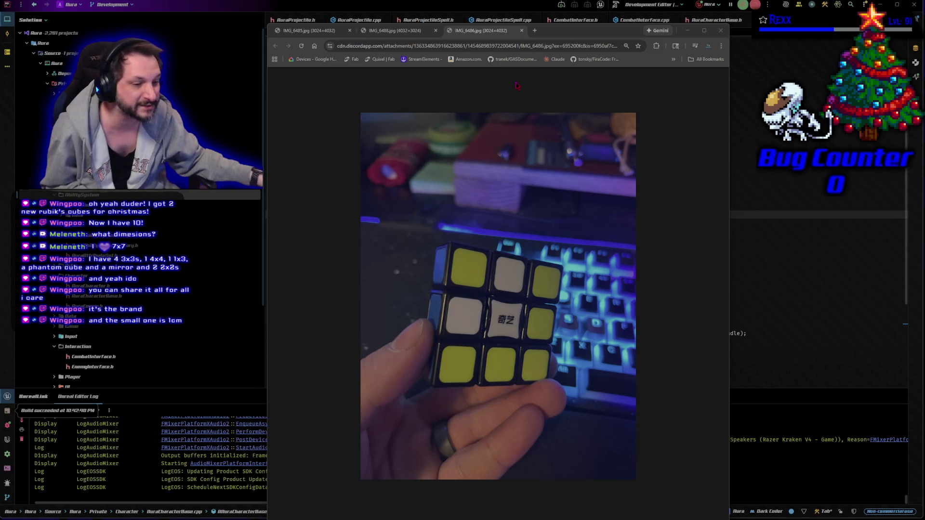
View the IMG_6488.jpg cube collection photo, zoom in and back out, and maximize Chrome.
left_click(398, 32)
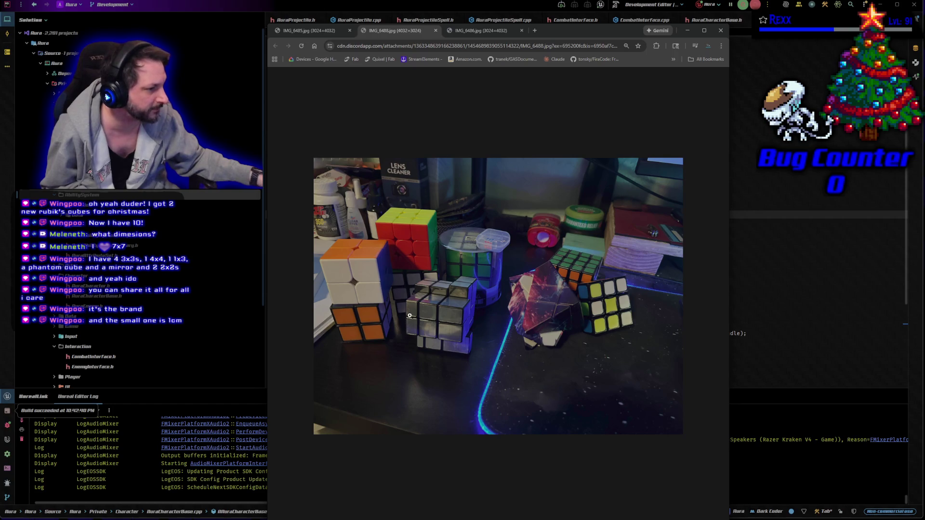
right_click(395, 395)
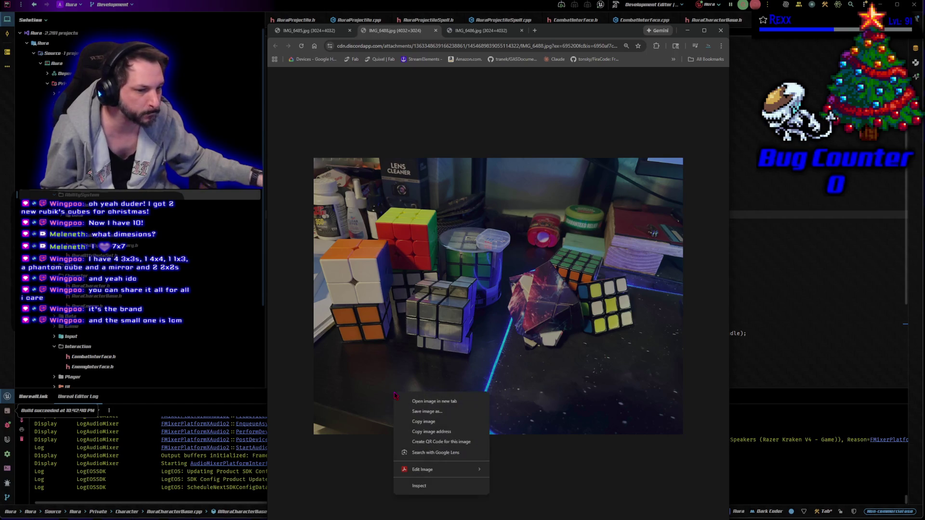
left_click(369, 359)
left_click(369, 363)
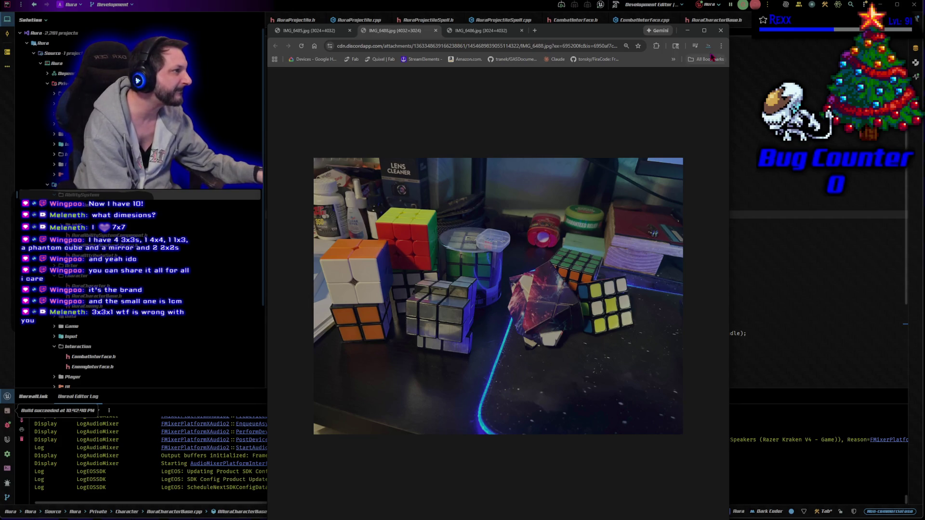
left_click(704, 30)
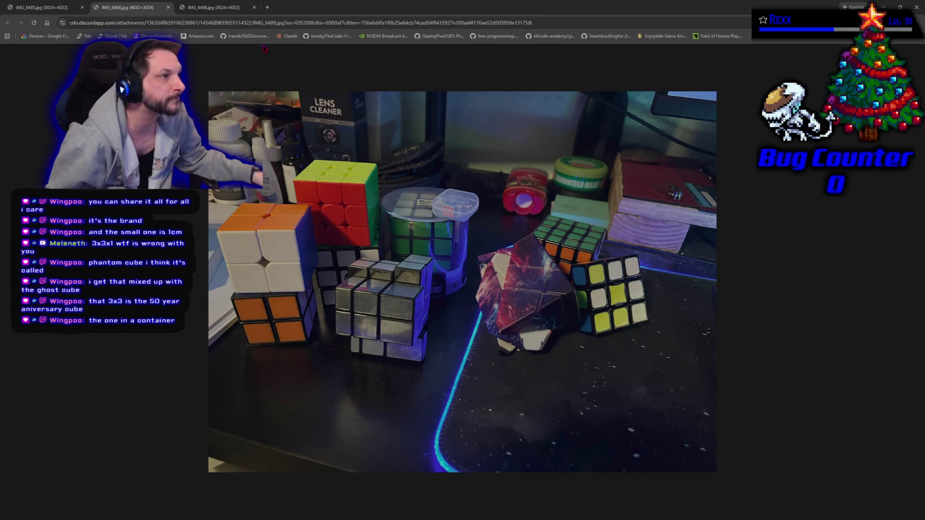
Google 'rubiks 50 year anniver' in a new tab, then switch to the IMG_6489.jpg photo tab.
left_click(267, 8)
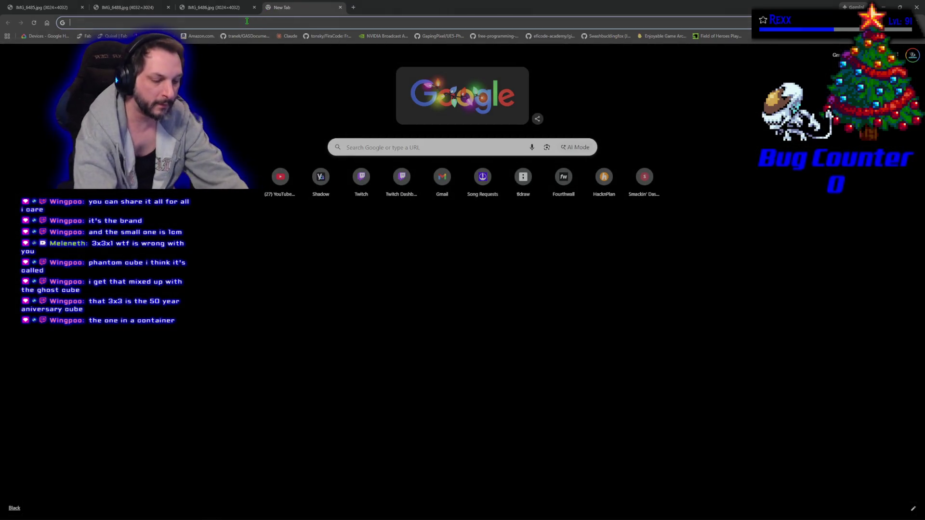
type("rubiks ")
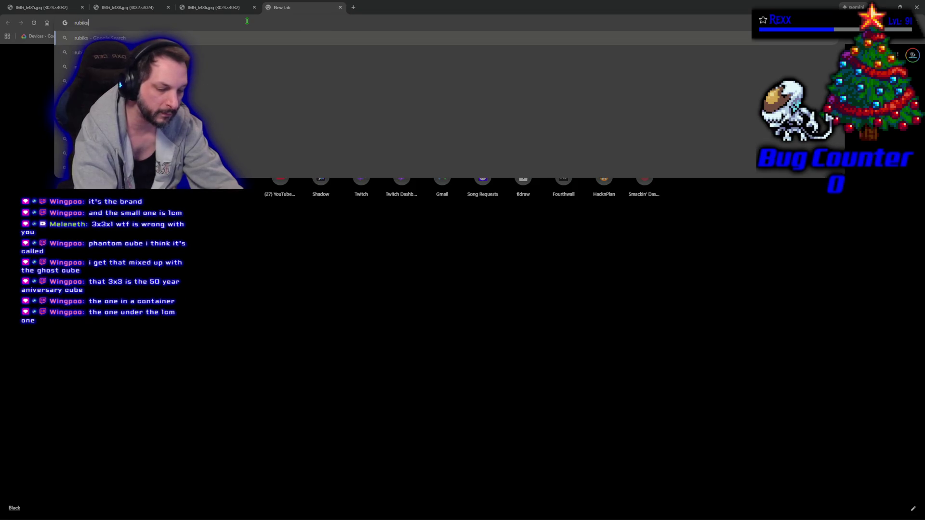
type("50 year an")
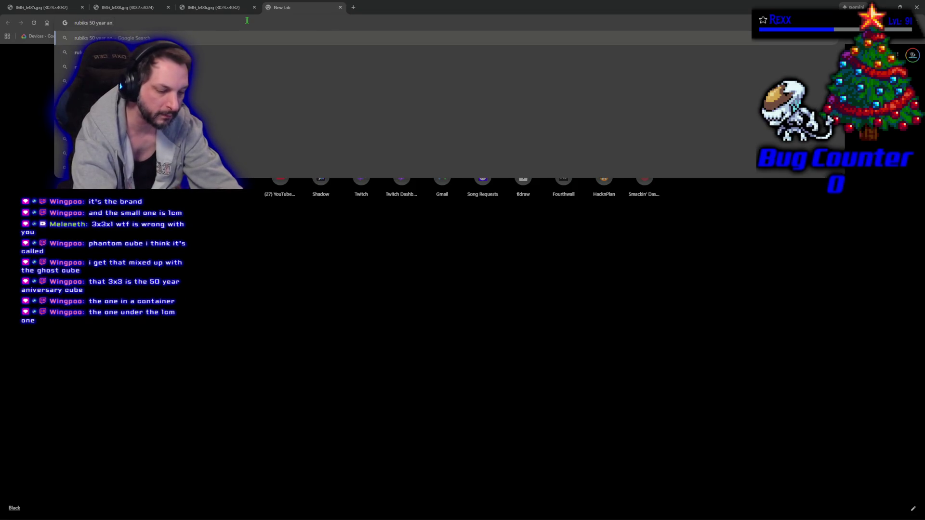
type("niver")
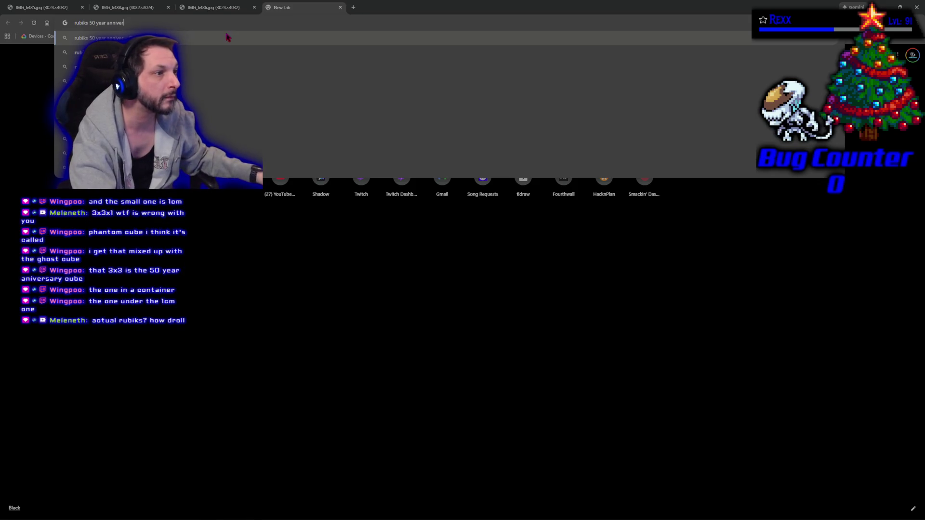
left_click(189, 67)
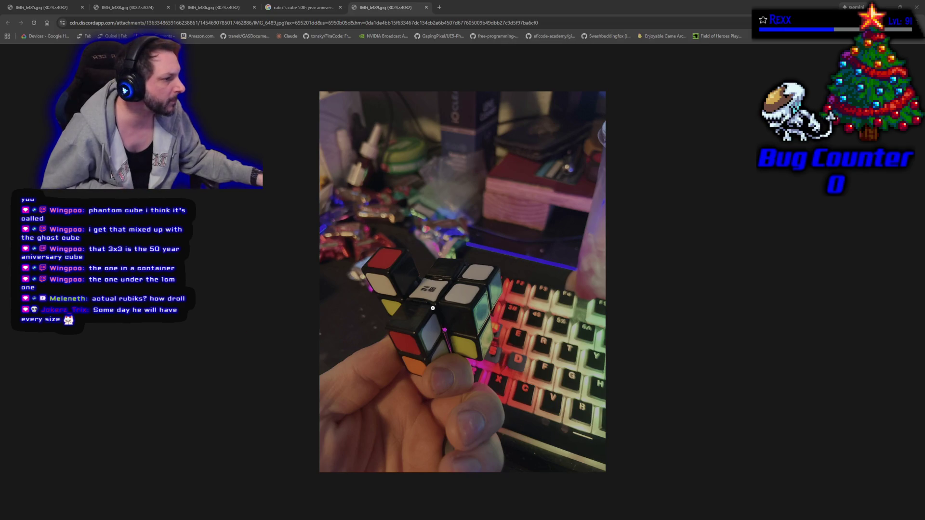
left_click(317, 9)
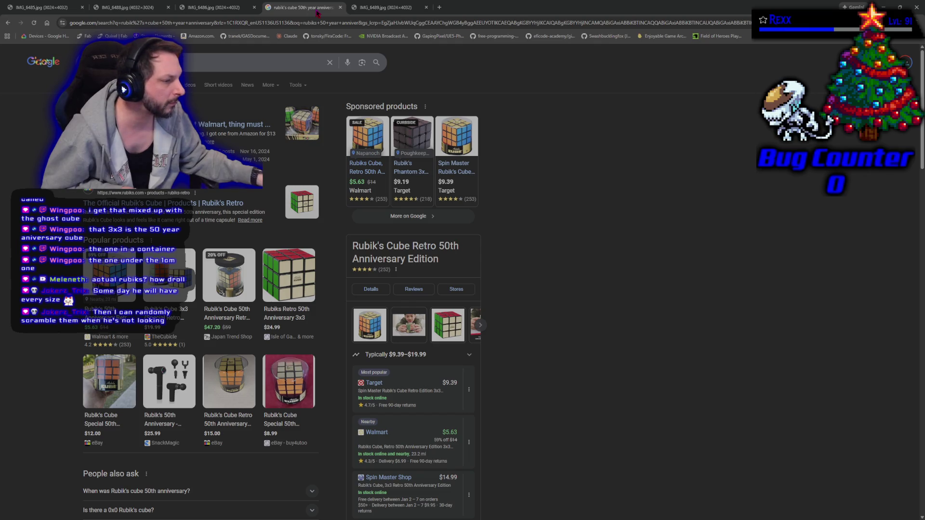
Skim the anniversary cube results and refine the query by appending '1cm'.
scroll(318, 289, "down", 2)
scroll(118, 86, "down", 2)
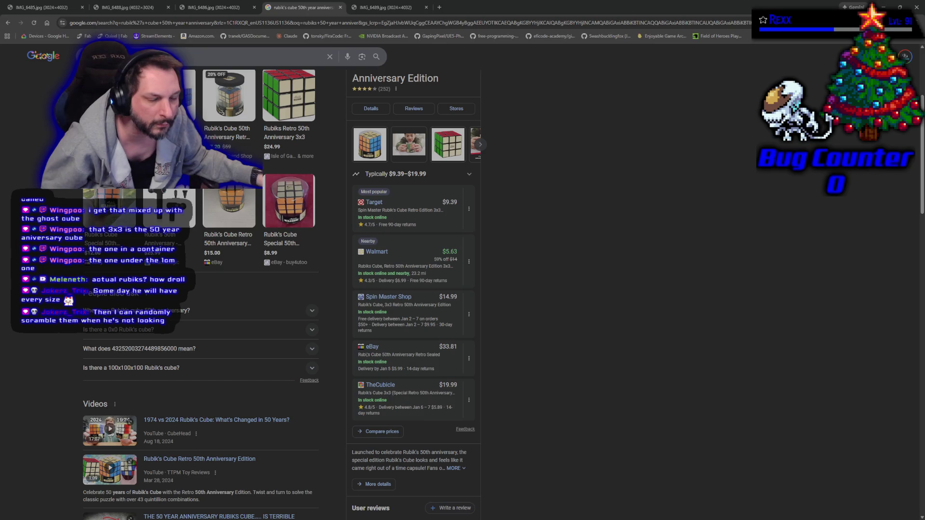
scroll(127, 72, "up", 4)
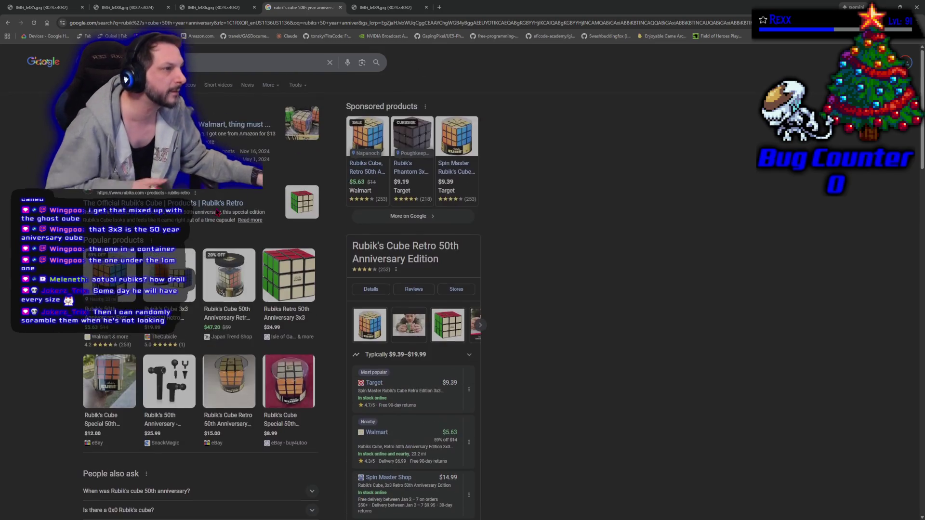
left_click(128, 73)
type("1cm")
key("Return")
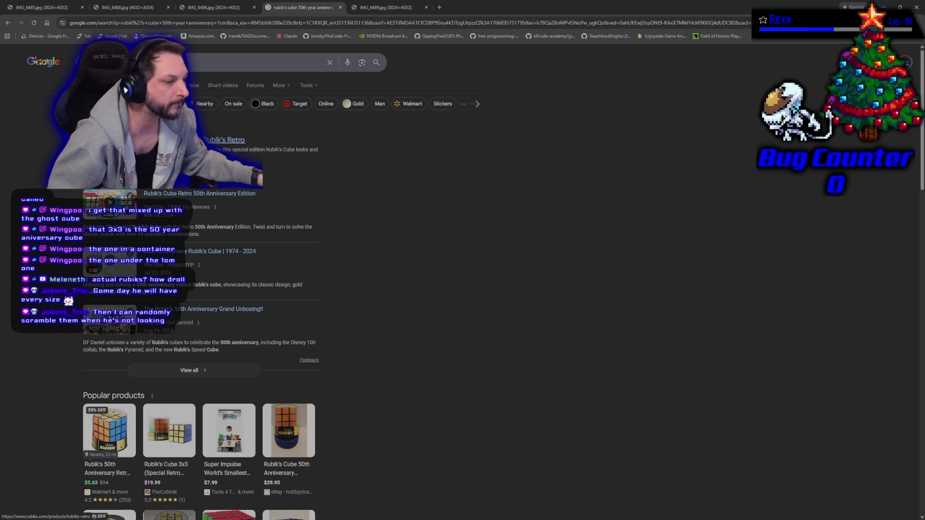
Open the official Rubik's Retro product page and read the expanded Special 50th Anniversary Cube description.
left_click(125, 90)
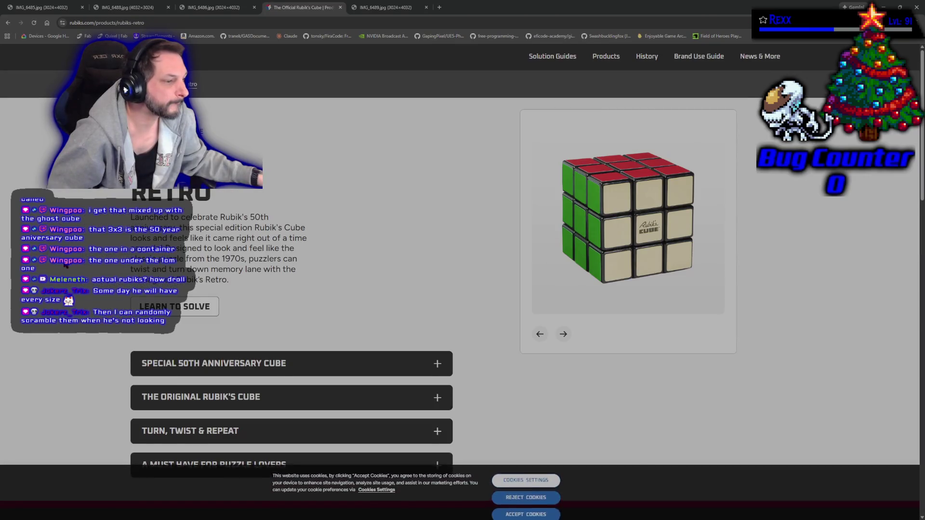
scroll(247, 253, "down", 2)
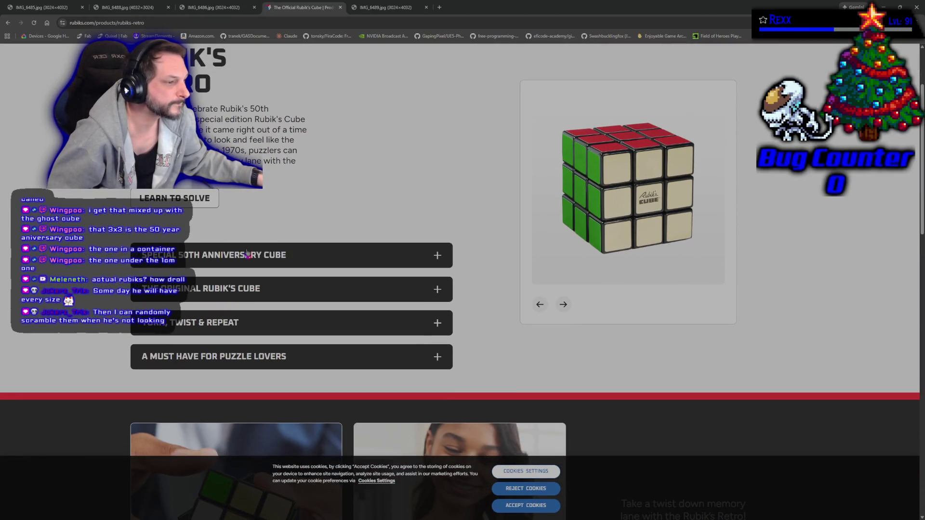
left_click(248, 253)
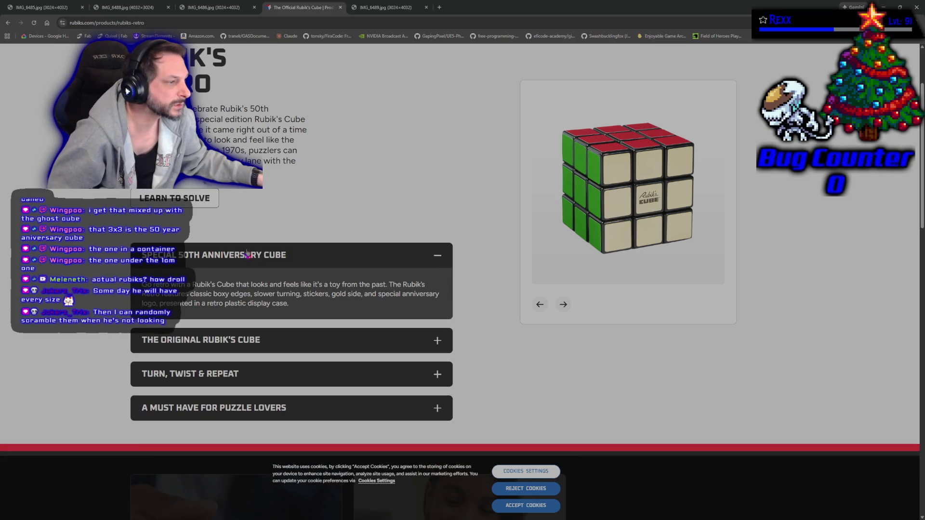
scroll(111, 275, "down", 7)
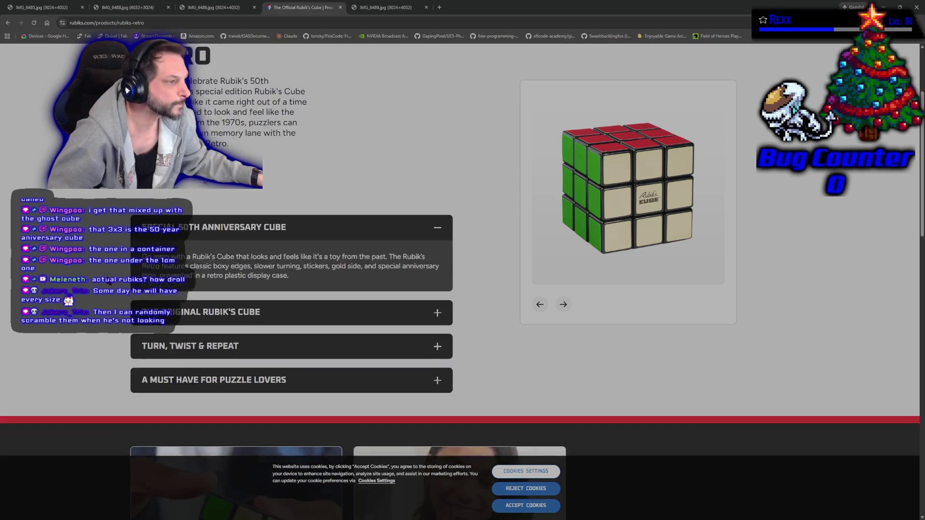
scroll(127, 90, "down", 10)
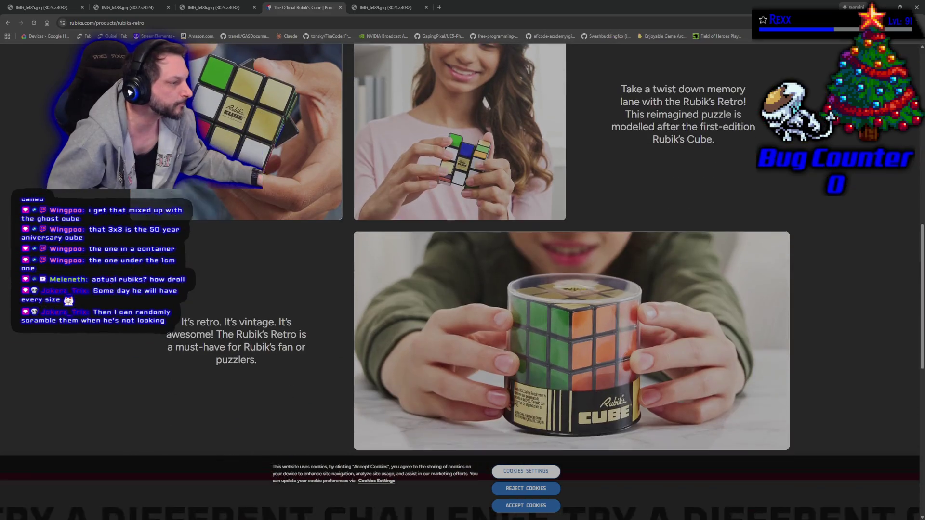
scroll(130, 92, "down", 3)
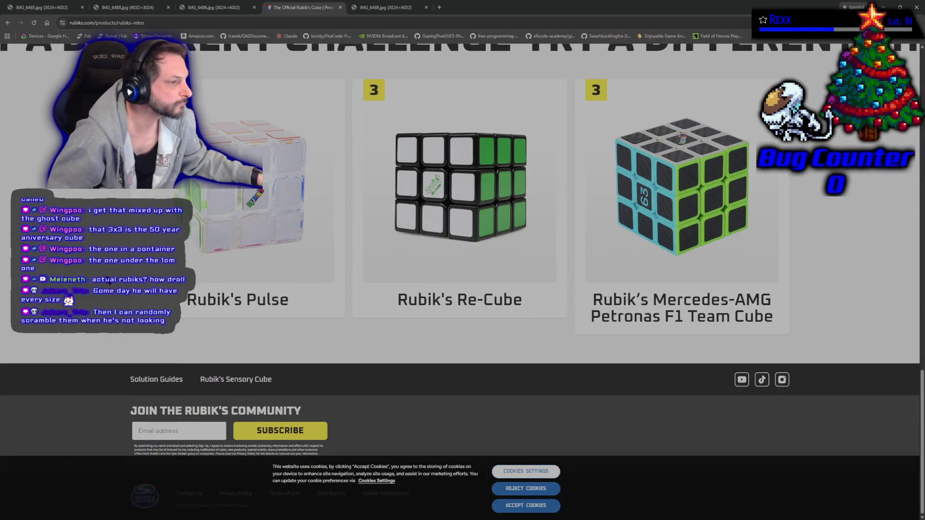
scroll(110, 282, "up", 1)
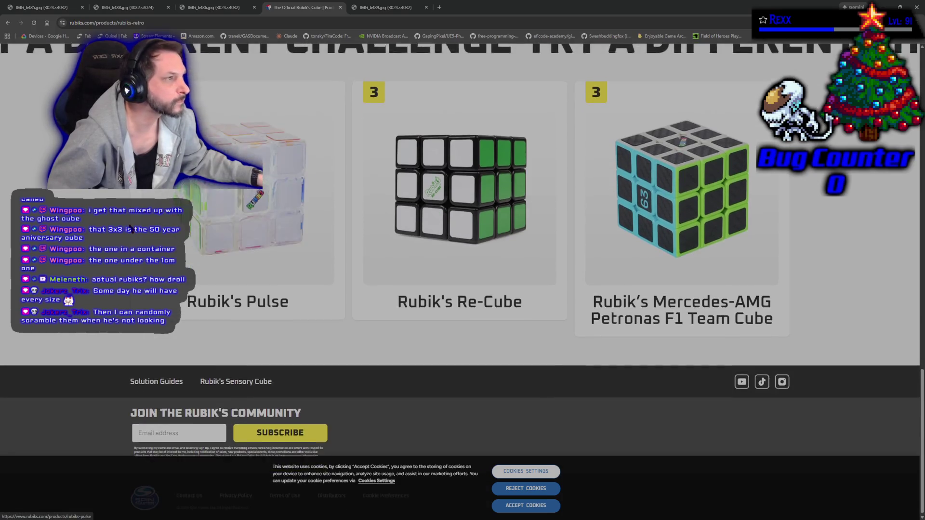
scroll(135, 242, "up", 3)
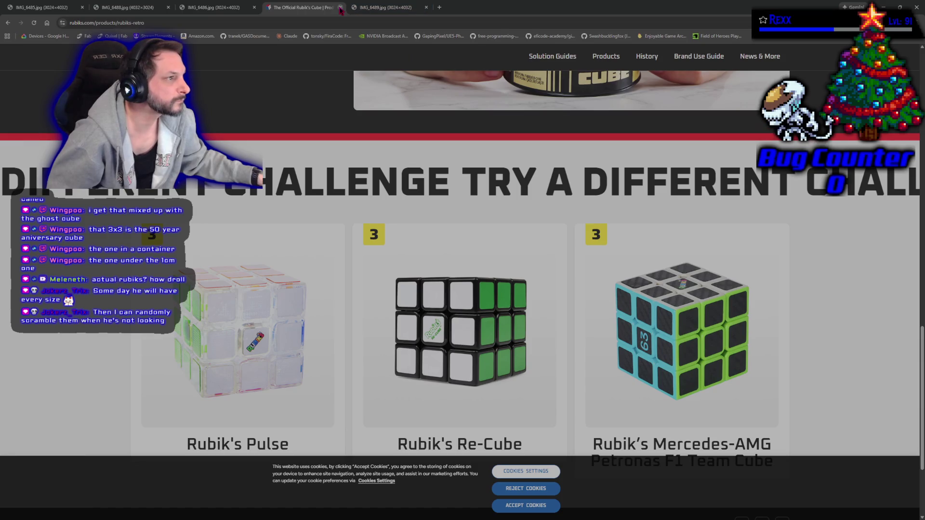
Close the Rubik's product tab and all the IMG_ cube photo tabs.
left_click(341, 8)
left_click(340, 7)
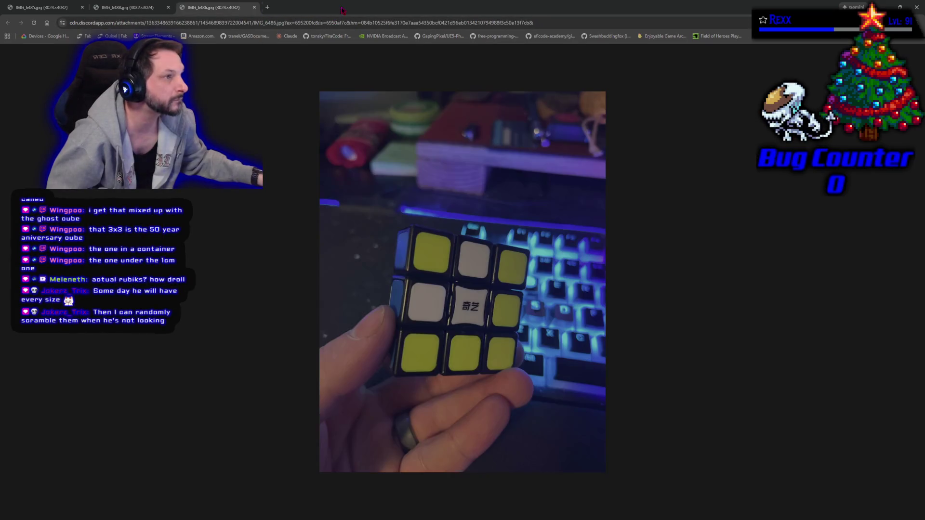
left_click(254, 8)
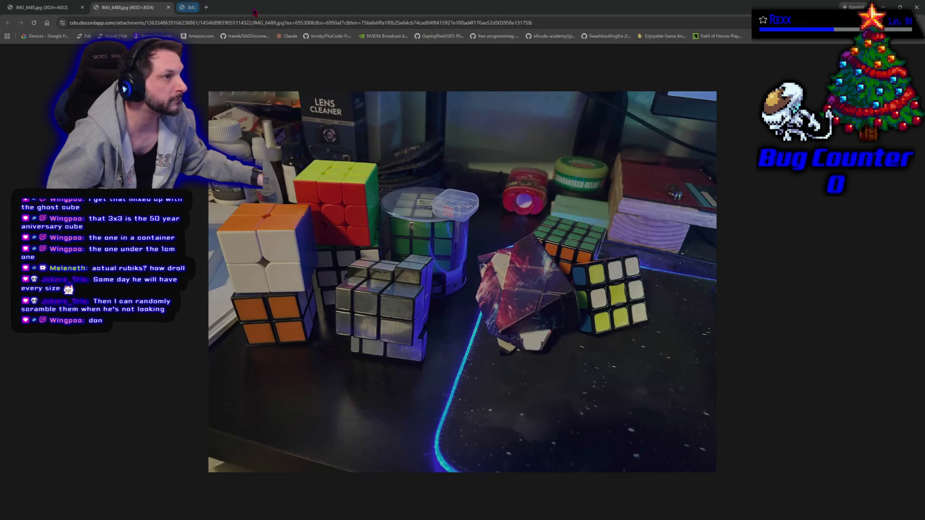
left_click(168, 7)
left_click(95, 7)
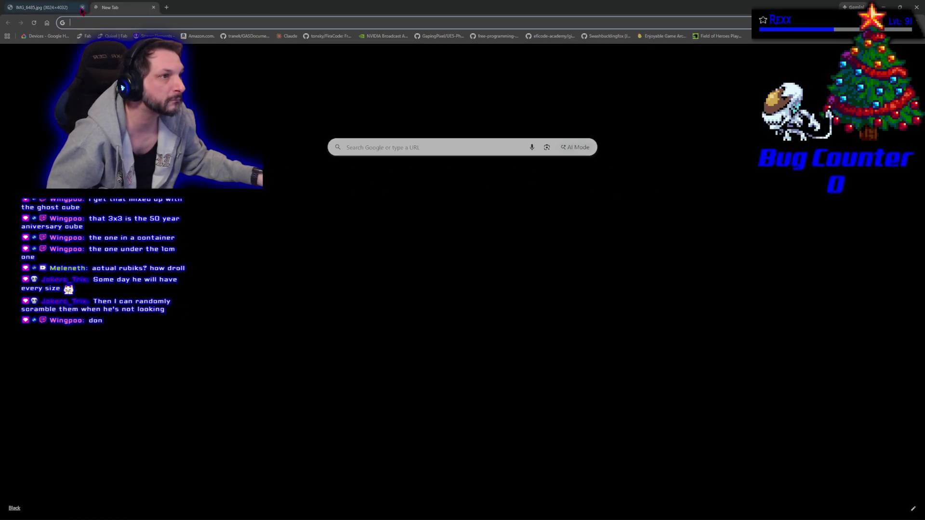
left_click(83, 7)
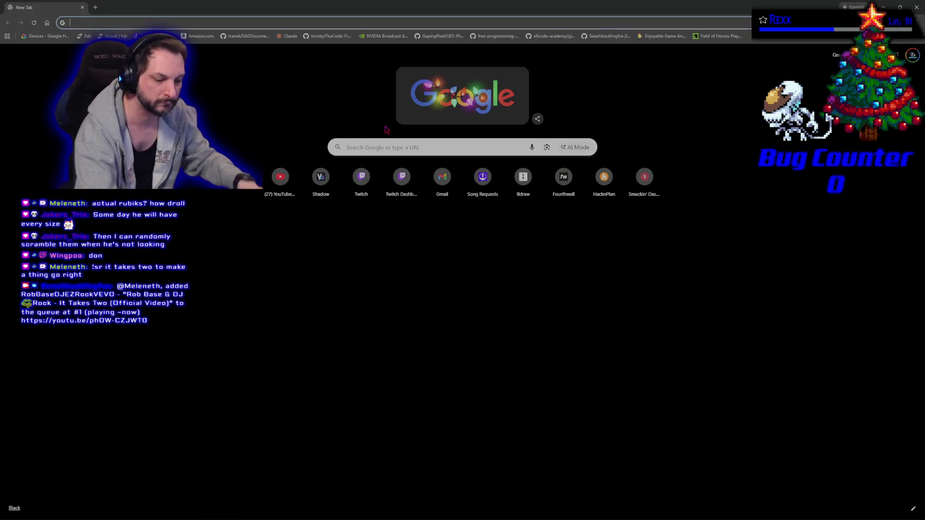
Search Google for '1cm rubik's cube' and scroll through the shopping results.
type("1cm rubi")
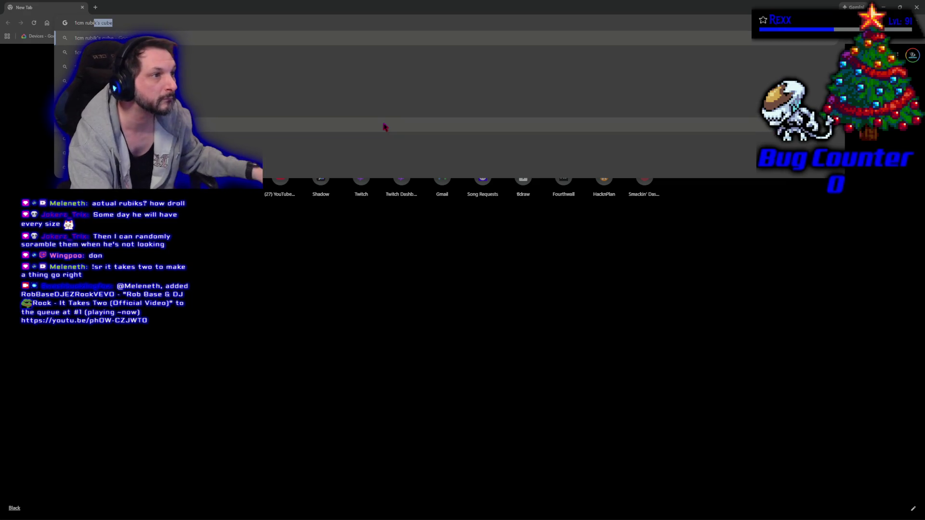
left_click(184, 39)
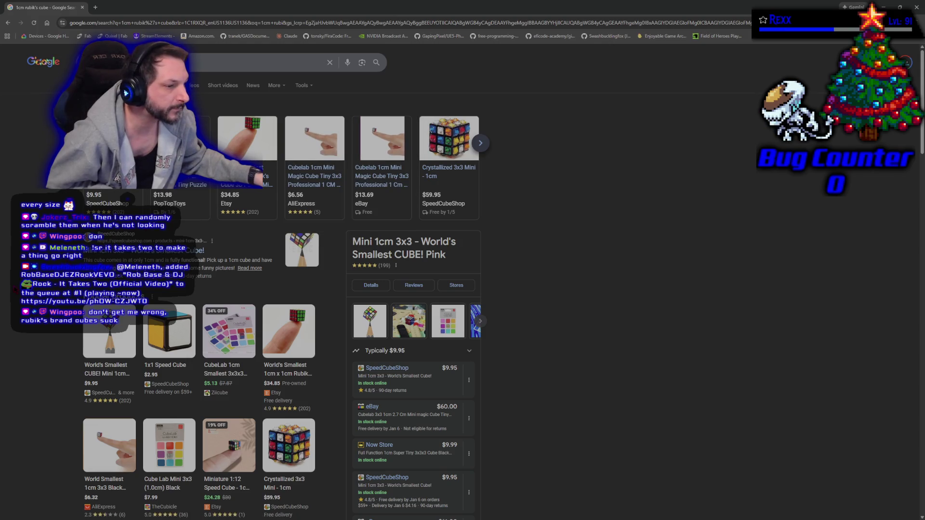
scroll(369, 169, "down", 3)
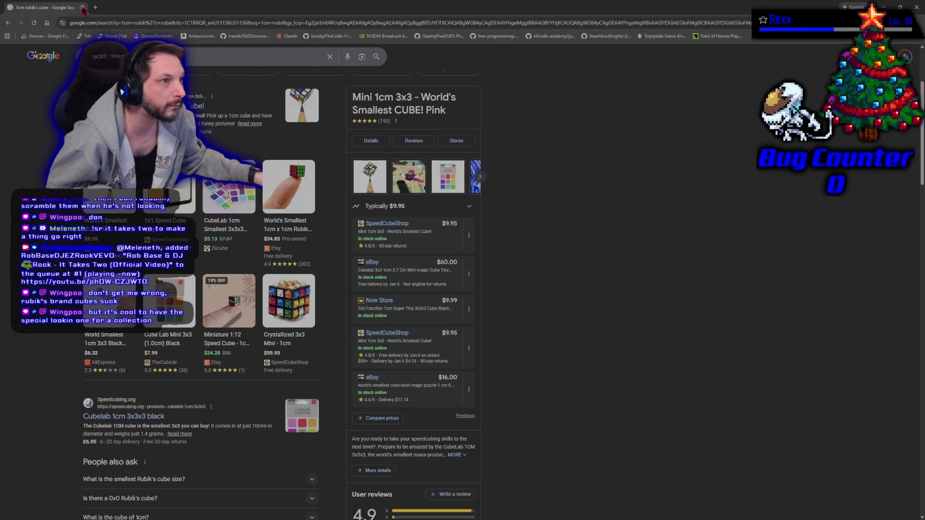
key("alt+Tab")
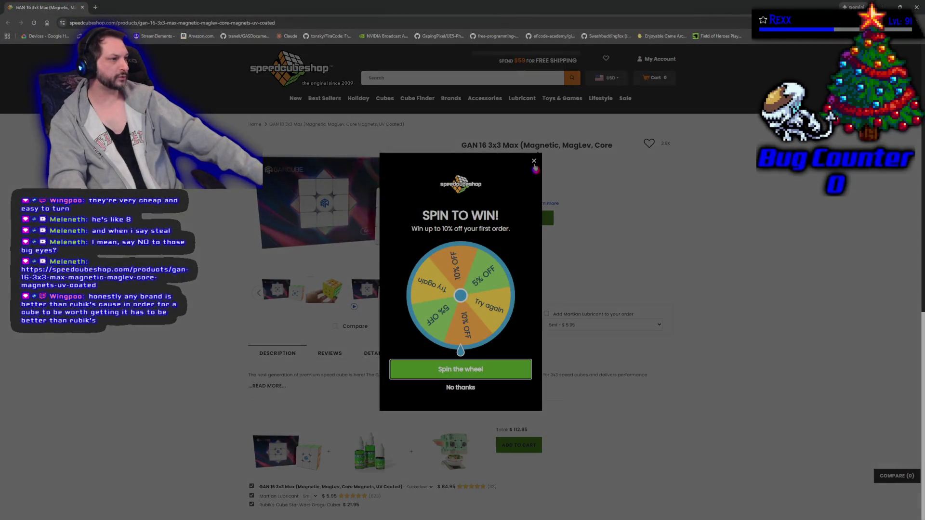
Dismiss the Spin to Win popup and read the fully expanded GAN 16 3x3 Max description.
left_click(534, 165)
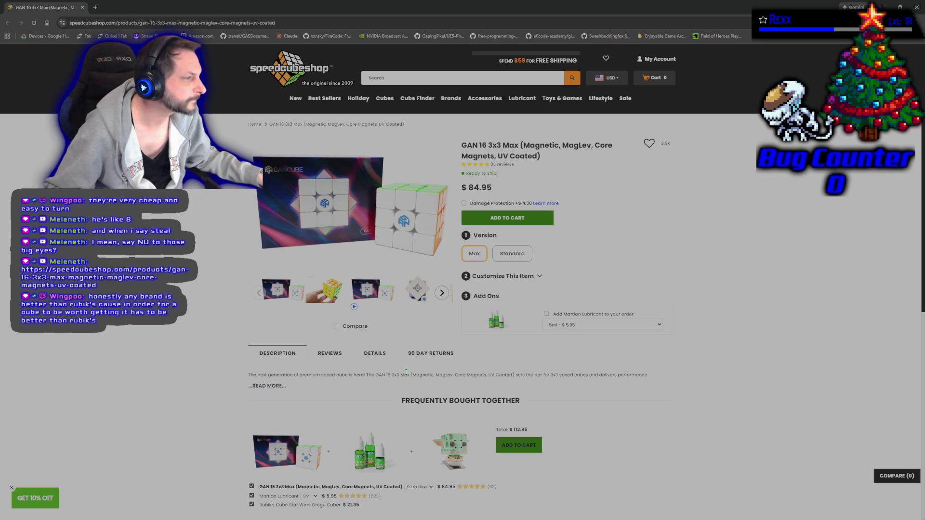
left_click(270, 386)
scroll(216, 387, "down", 3)
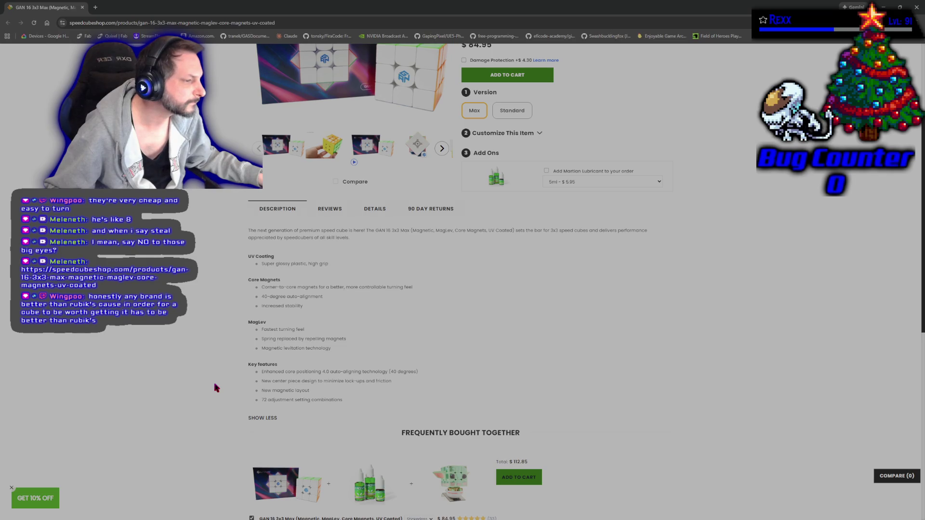
scroll(216, 388, "up", 3)
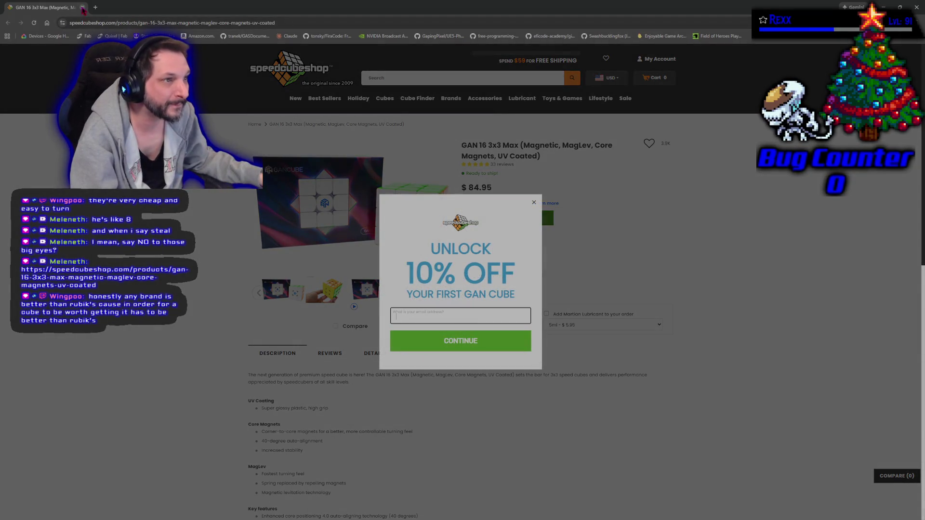
Close the browser and Alt+Tab back to the Unreal Editor showing StartupMap.
left_click(83, 7)
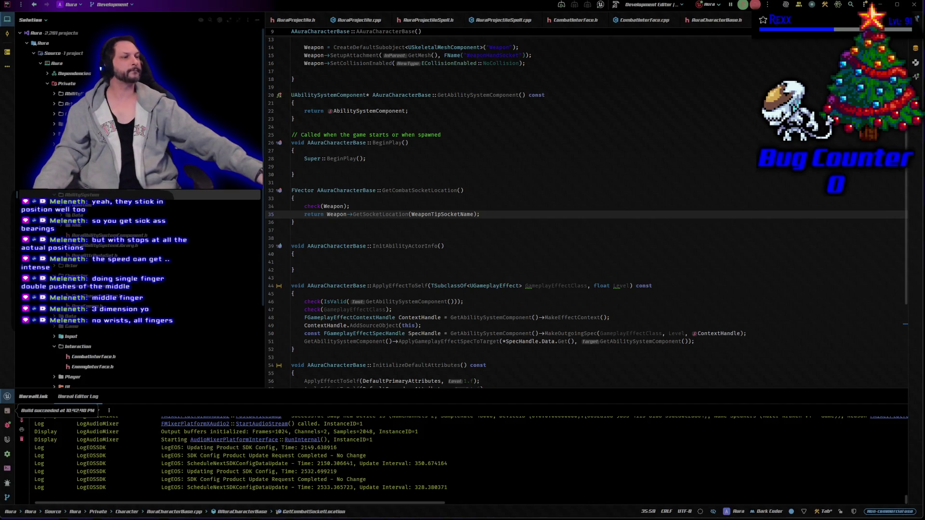
key("alt+Tab")
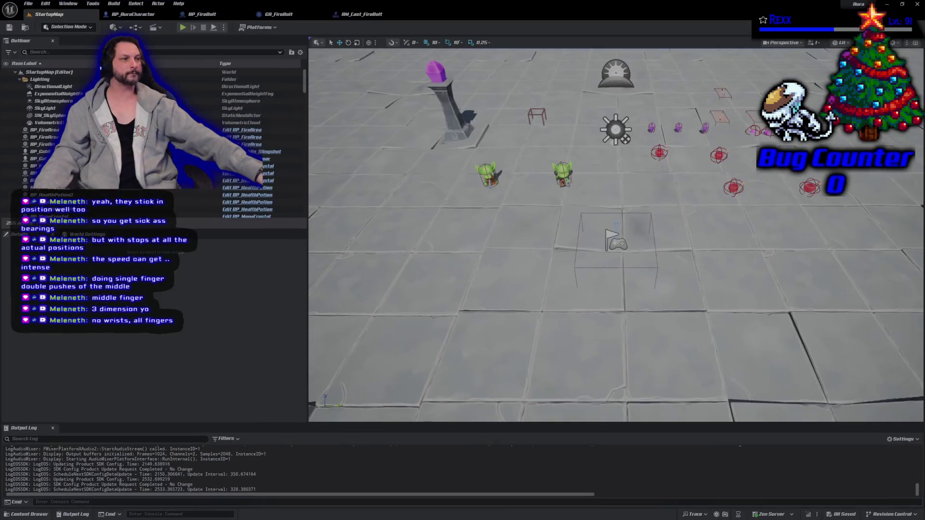
Compare the AM_Cast_FireBolt montage with the GA_FireBolt graph and rewind the montage preview to the start.
left_click(359, 14)
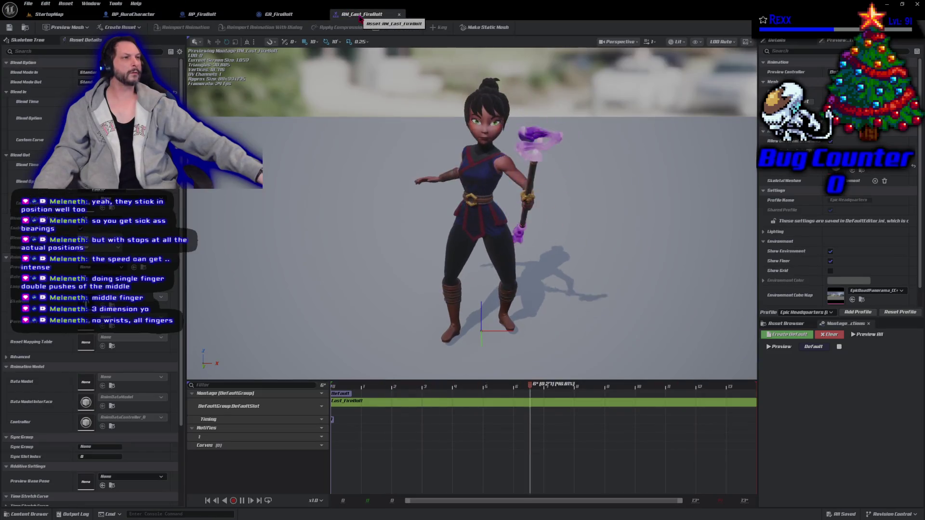
left_click(278, 14)
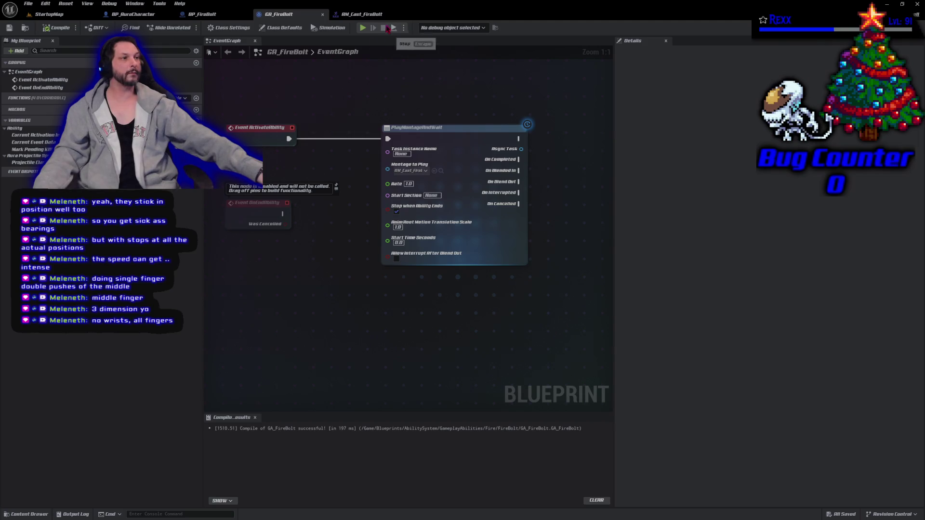
left_click(360, 14)
left_click(242, 501)
left_click(208, 500)
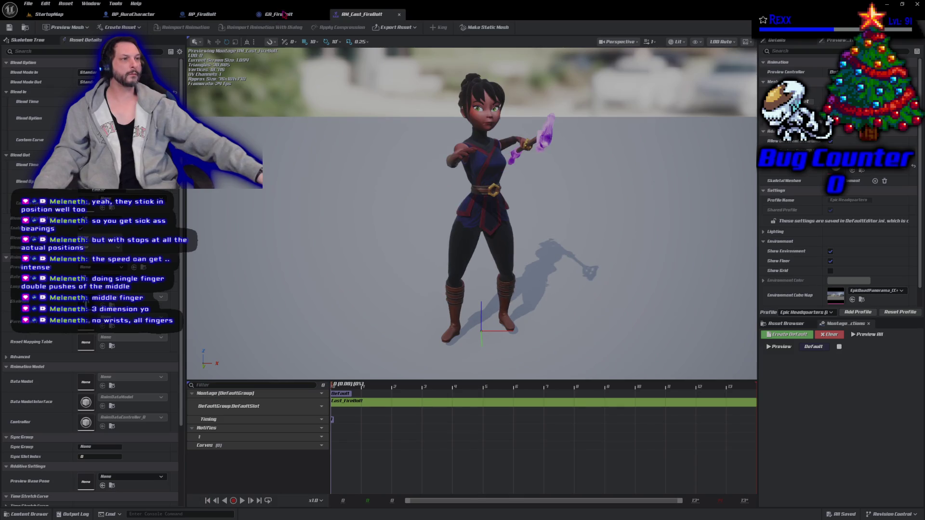
left_click(285, 13)
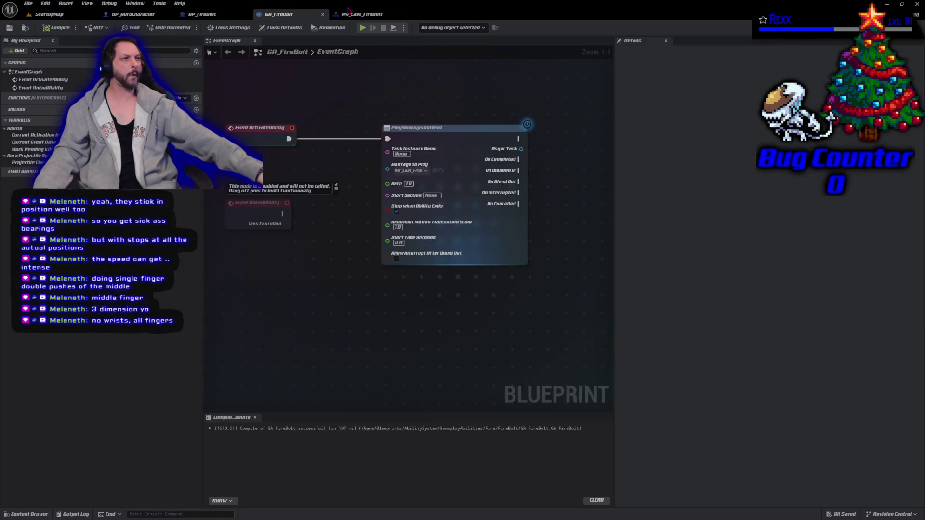
left_click(359, 14)
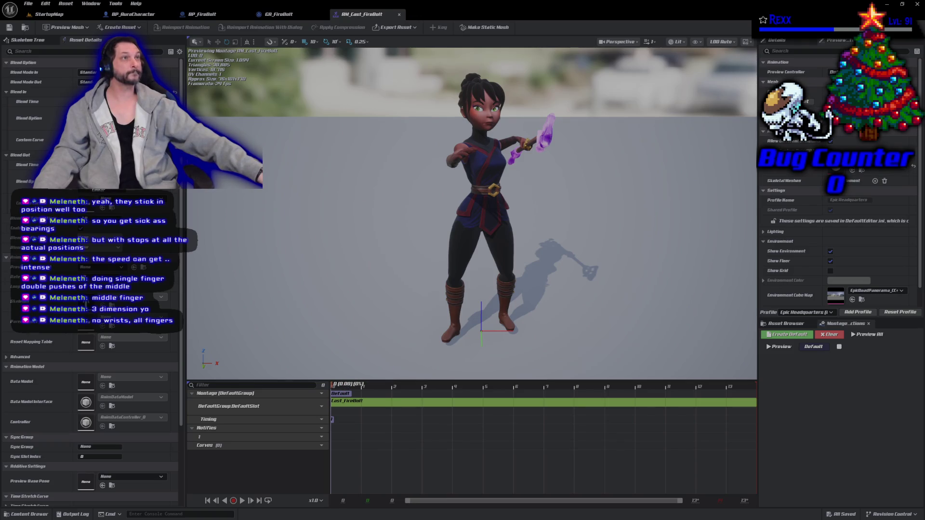
Scrub the montage to about 0.15–0.2 s and orbit to a side view of the character.
mouse_move(381, 389)
left_mouse_down()
mouse_move(480, 389)
mouse_move(452, 384)
left_mouse_up()
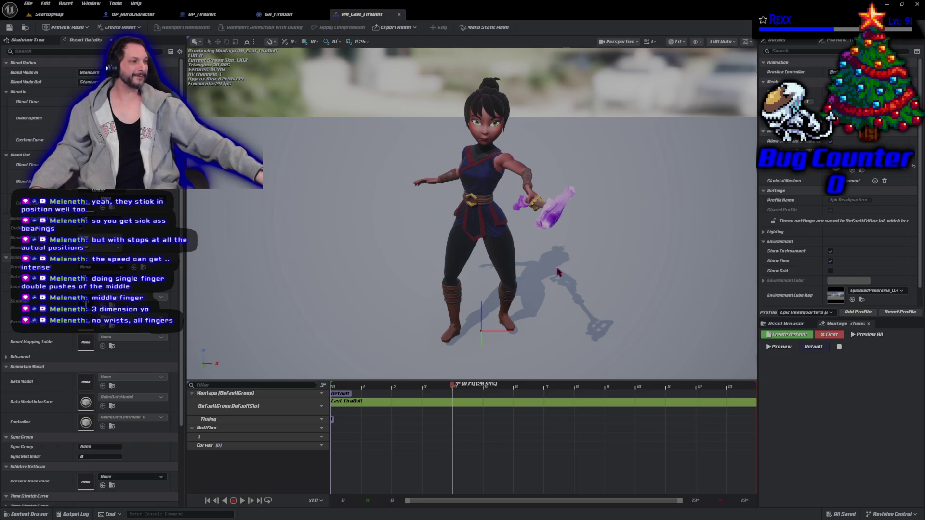
mouse_move(518, 280)
left_mouse_down()
mouse_move(433, 281)
mouse_move(515, 370)
left_mouse_up()
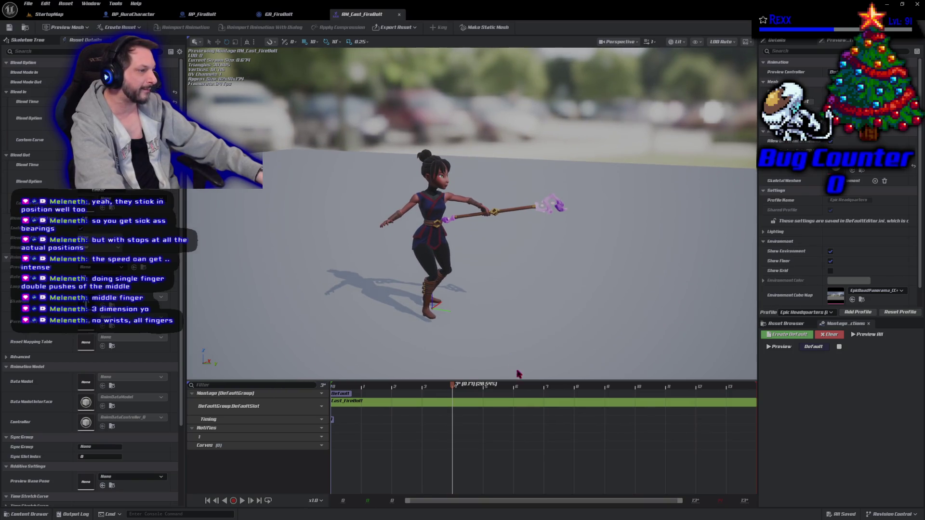
left_click(389, 385)
mouse_move(389, 385)
left_mouse_down()
mouse_move(486, 385)
mouse_move(442, 389)
mouse_move(466, 388)
mouse_move(454, 388)
left_mouse_up()
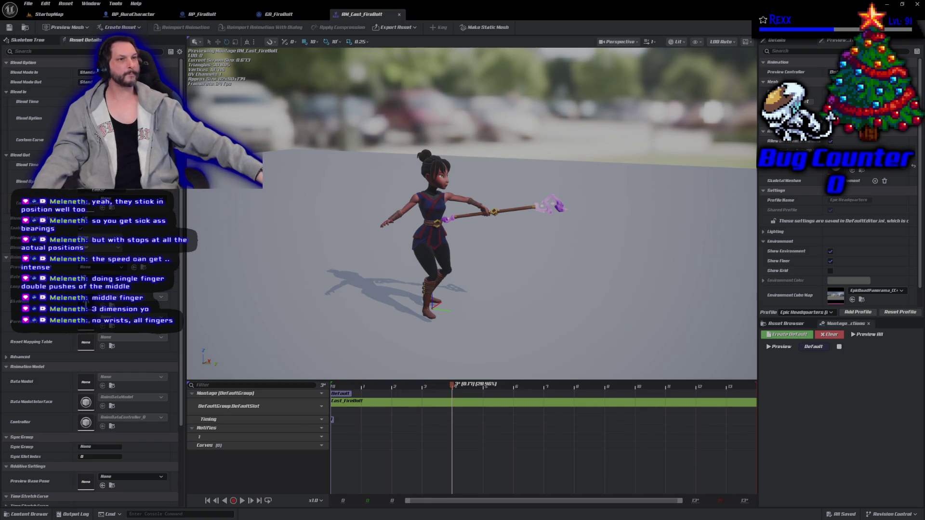
left_click(62, 15)
left_click(361, 14)
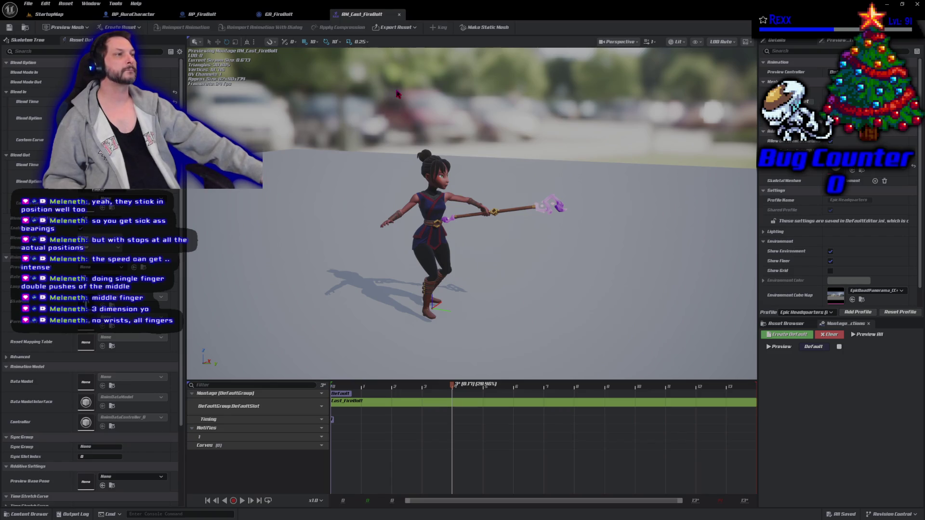
left_click(282, 14)
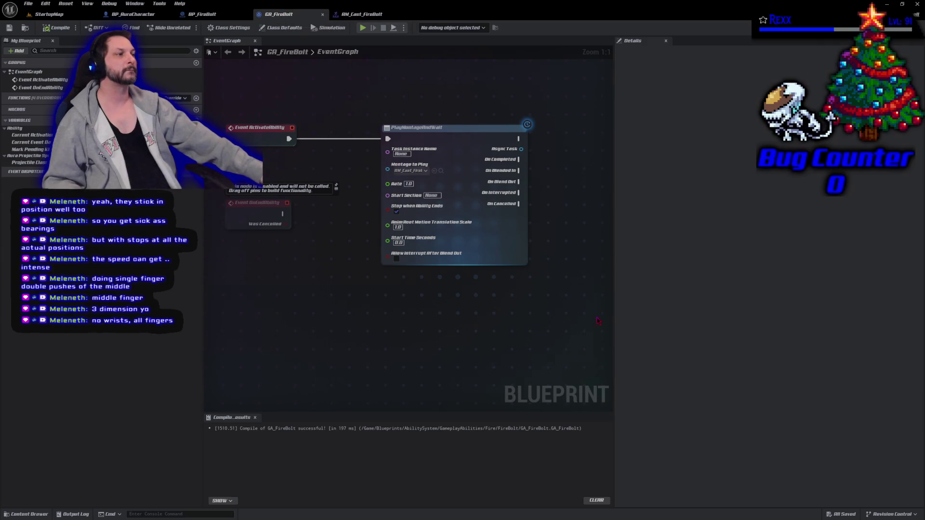
Add a Wait Gameplay Event node wired after PlayMontageAndWait and align it in the graph.
mouse_move(566, 234)
left_mouse_down()
mouse_move(413, 279)
mouse_move(419, 263)
left_mouse_up()
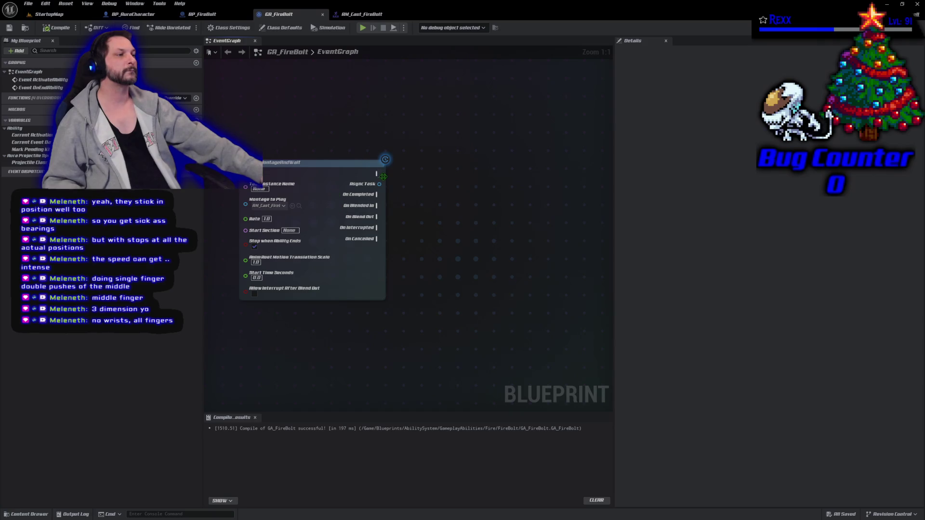
left_click_drag(384, 179, 398, 178)
type("wa")
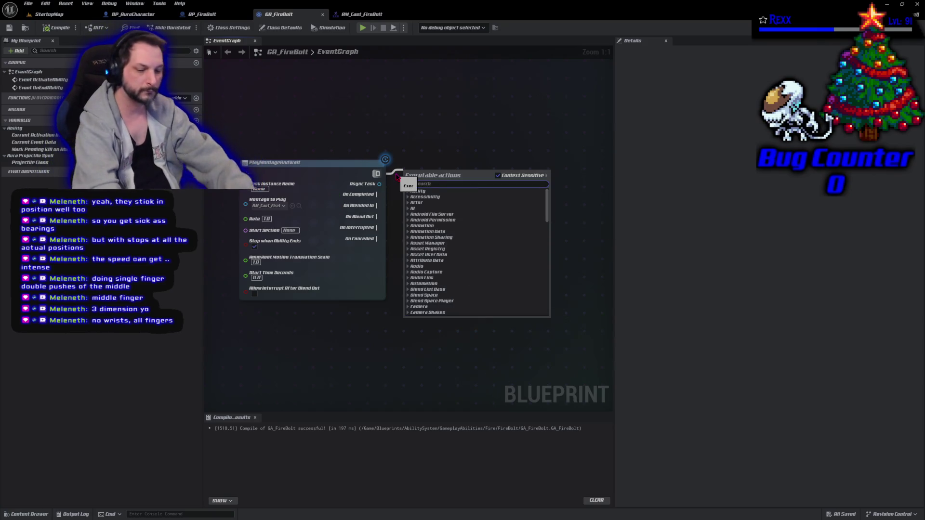
type("it gameplay")
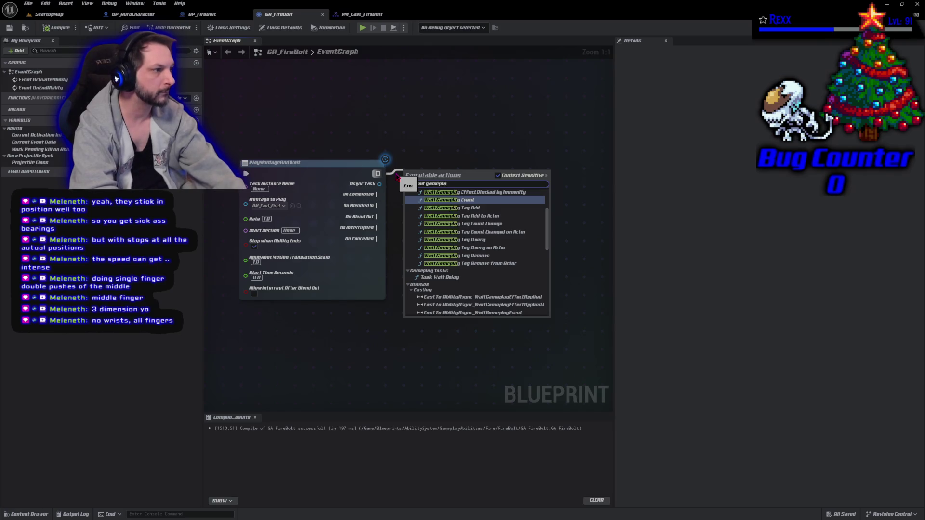
key("Return")
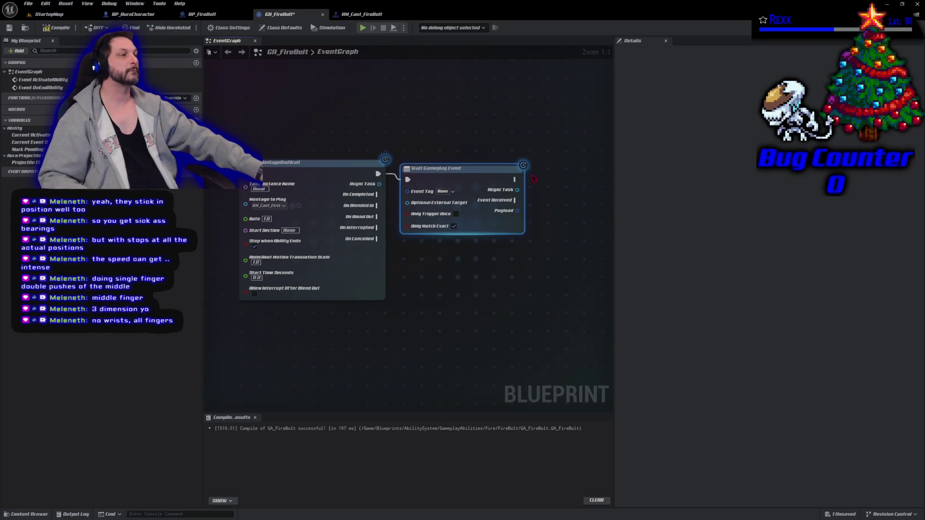
left_click_drag(417, 174, 424, 169)
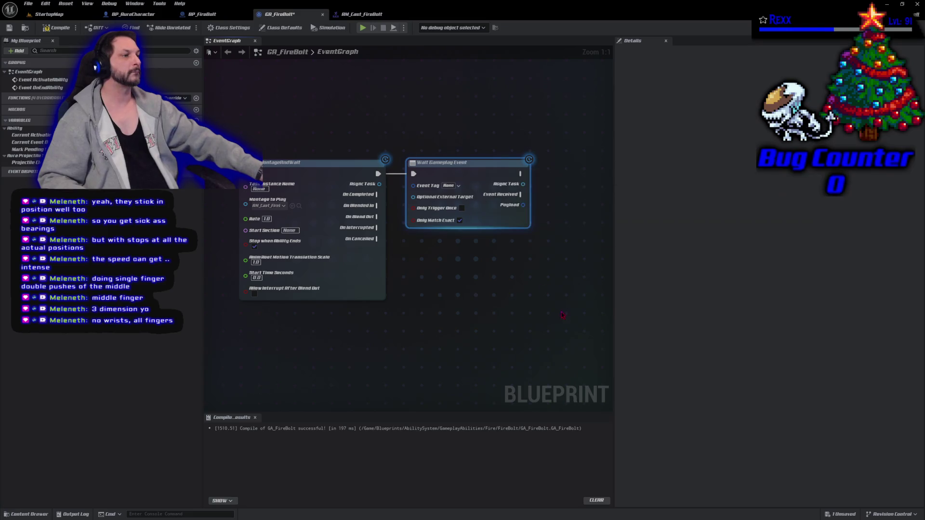
left_click_drag(458, 279, 501, 299)
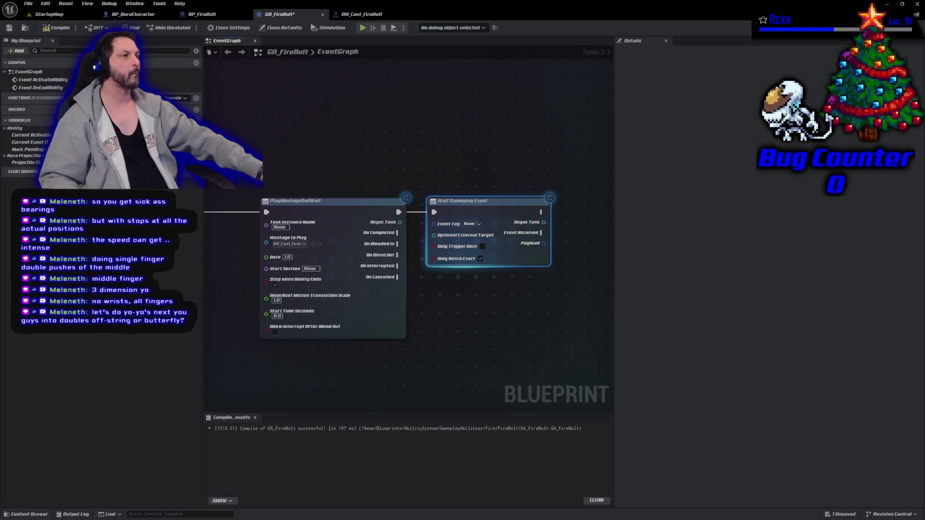
Compile and save the GA_FireBolt ability.
left_click(57, 27)
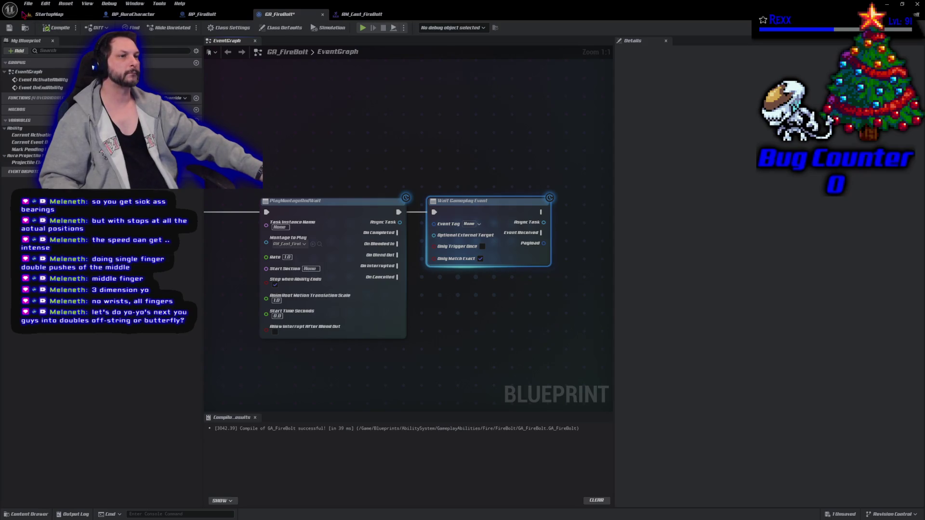
key("ctrl+s")
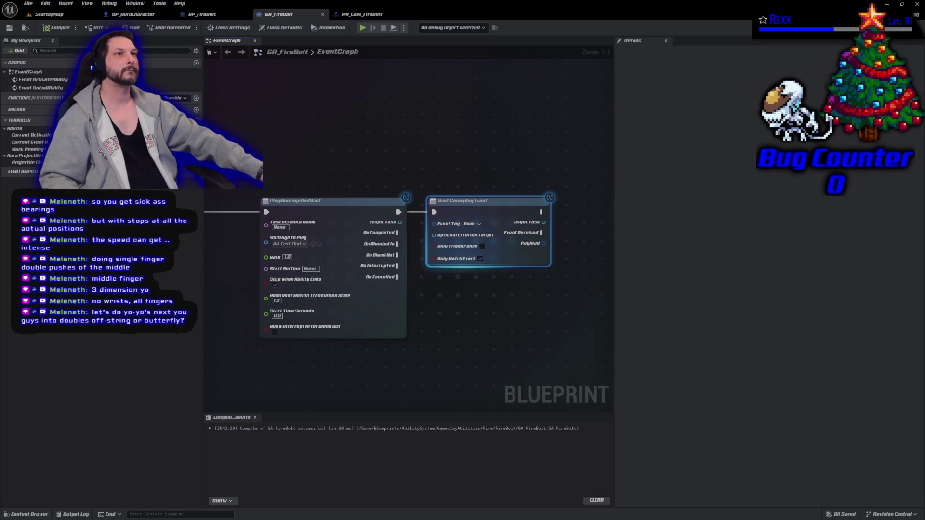
left_click(46, 4)
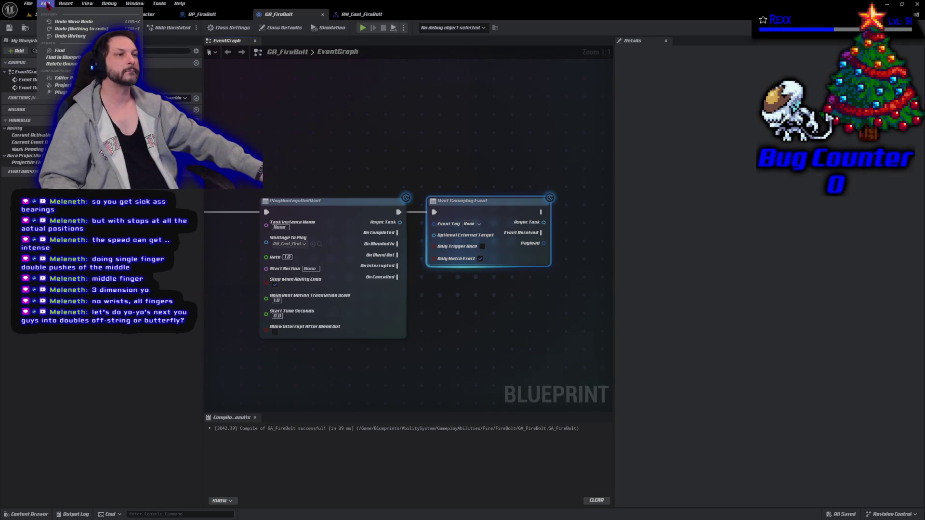
Open the Gameplay Tag Manager from the GameplayTags page of Project Settings.
left_click(61, 85)
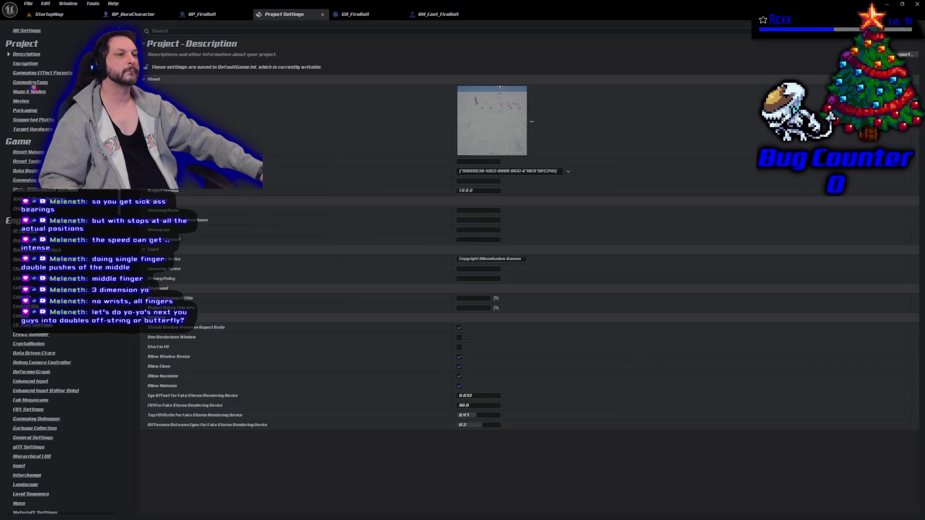
left_click(33, 83)
left_click(495, 166)
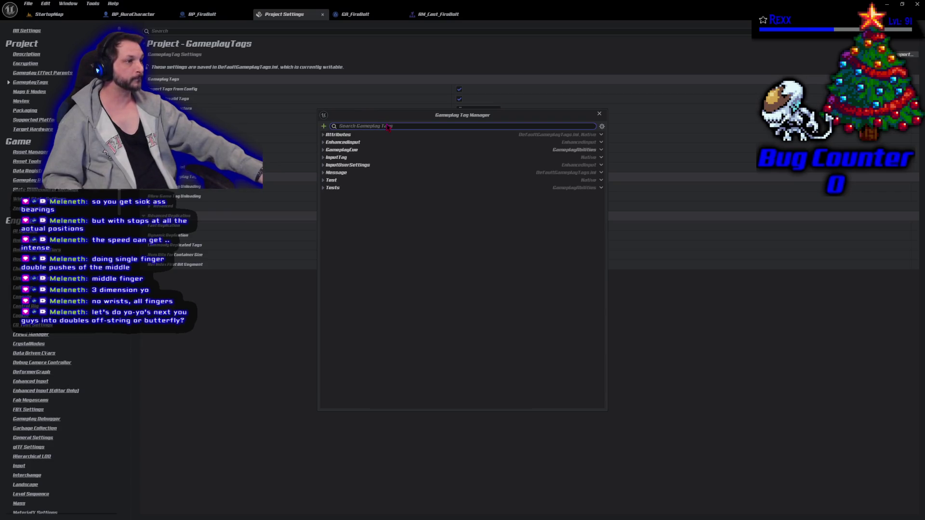
Add the tag Event.Montage.FireBolt with source DefaultGameplayTags.ini and close the tag manager.
left_click(325, 126)
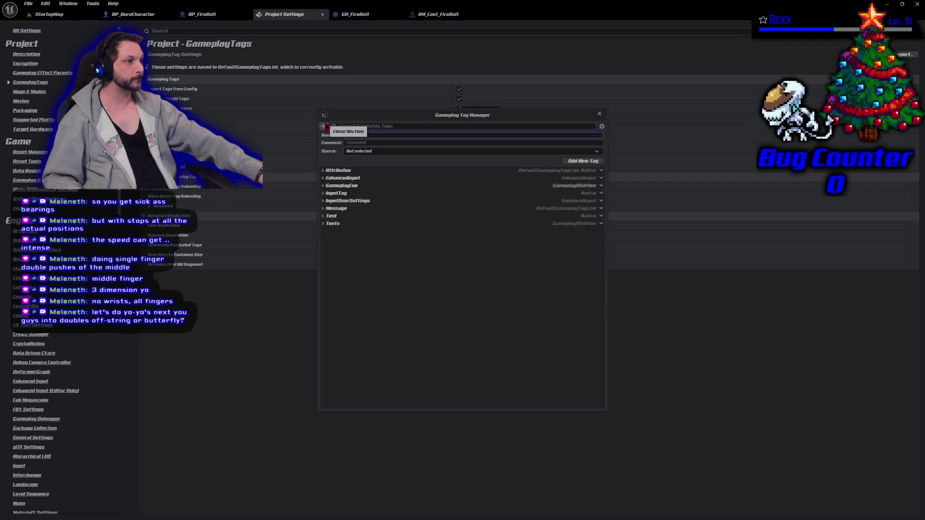
type("Event.Montage.FireBolt")
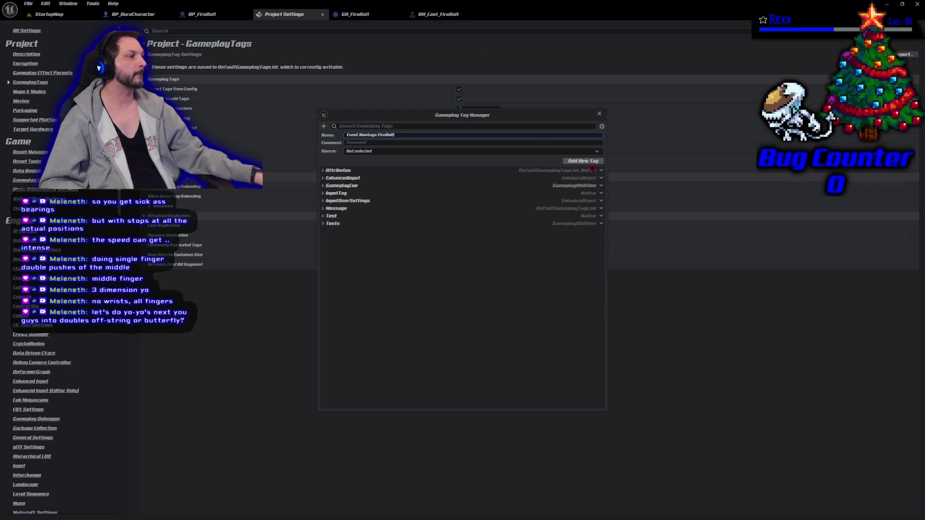
left_click(565, 152)
left_click(376, 165)
left_click(593, 161)
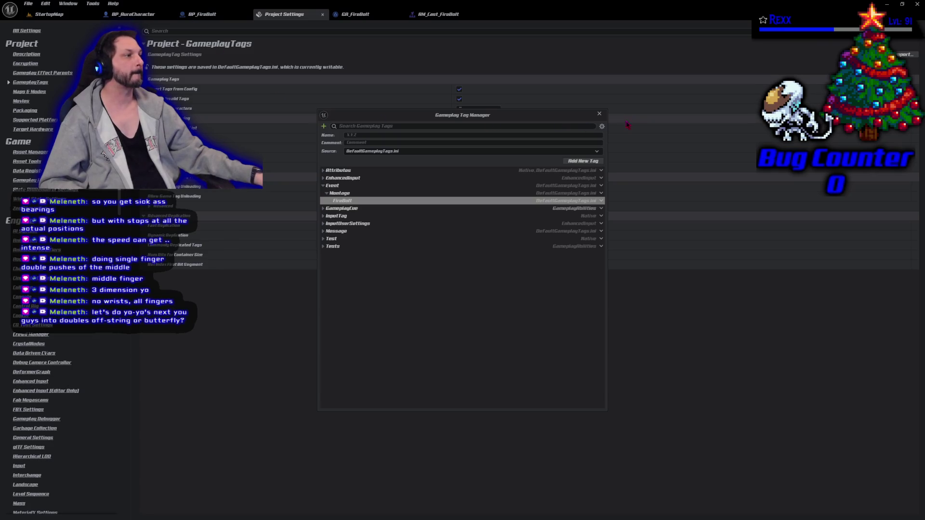
left_click(600, 114)
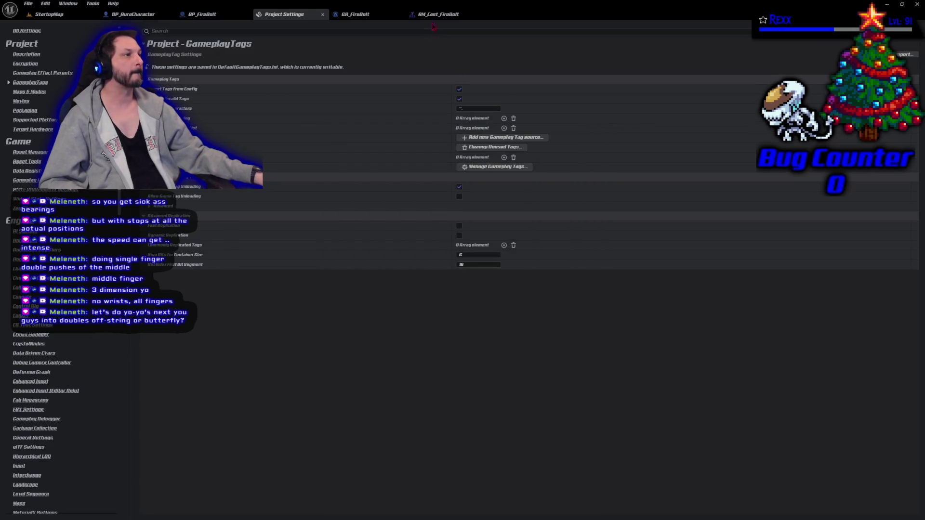
left_click(355, 14)
Set the Wait Gameplay Event's Event Tag to Event.Montage.FireBolt.
left_click(470, 225)
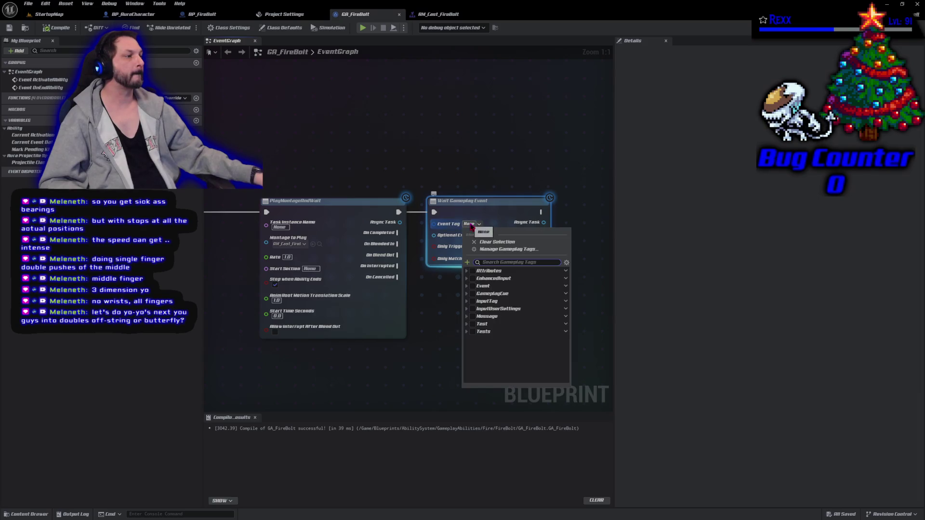
left_click(472, 288)
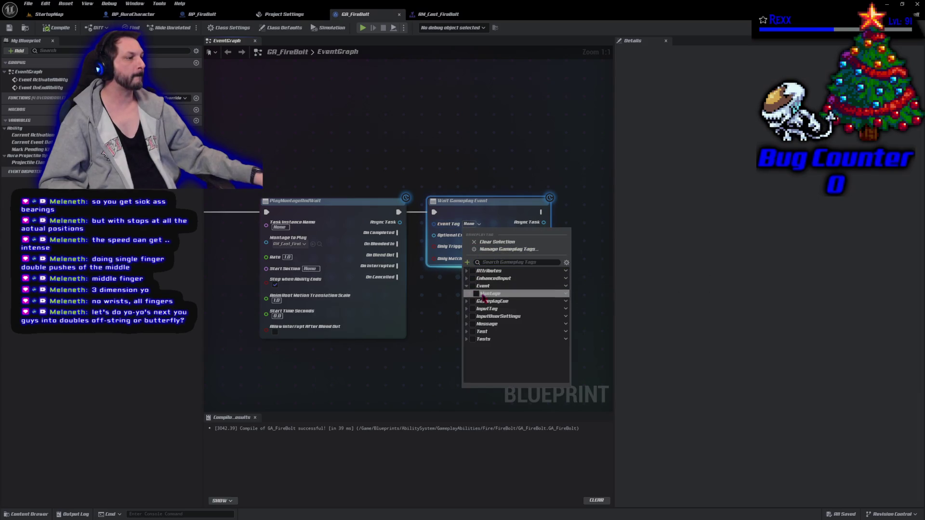
left_click(477, 294)
left_click(448, 297)
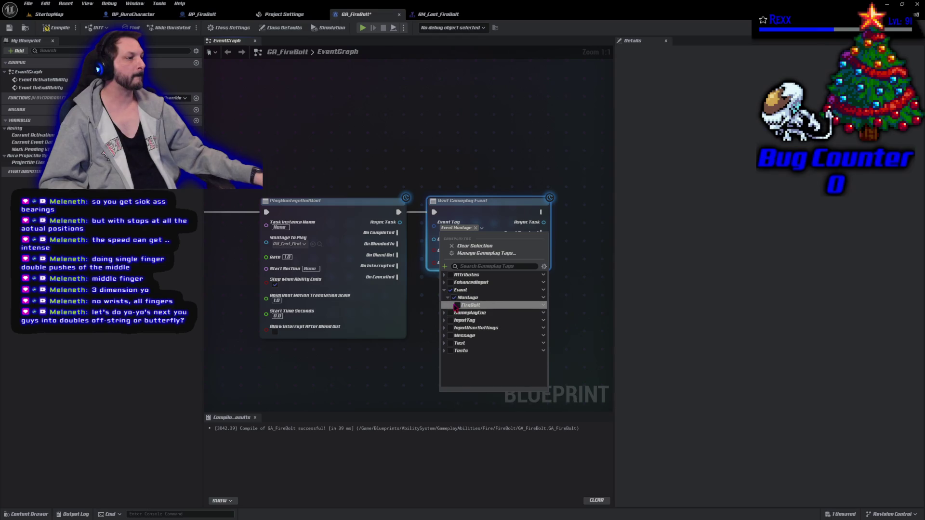
left_click(457, 306)
left_click(449, 207)
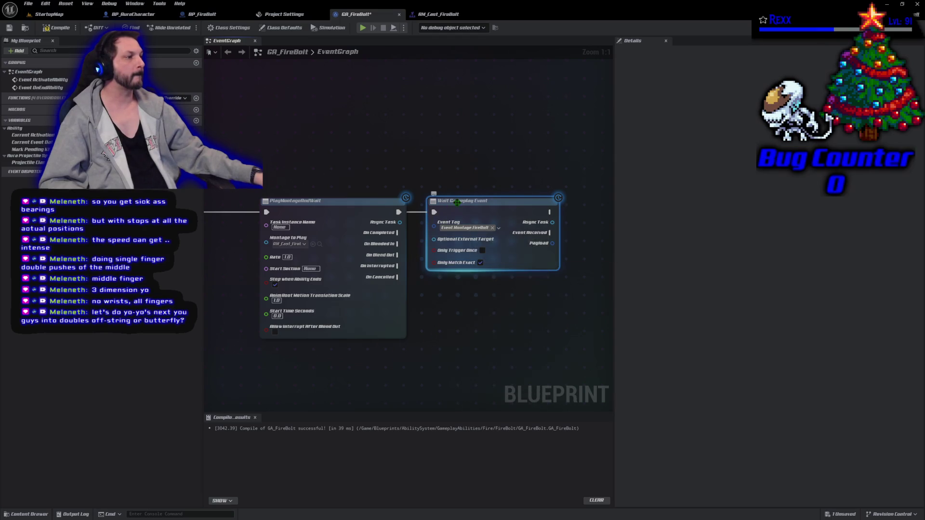
Compile and save the GA_FireBolt blueprint.
left_click(57, 28)
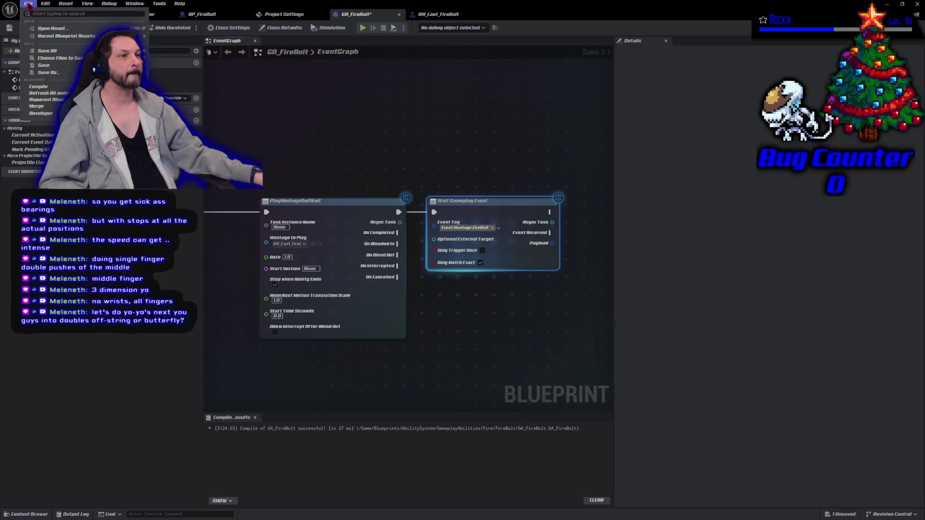
key("ctrl+s")
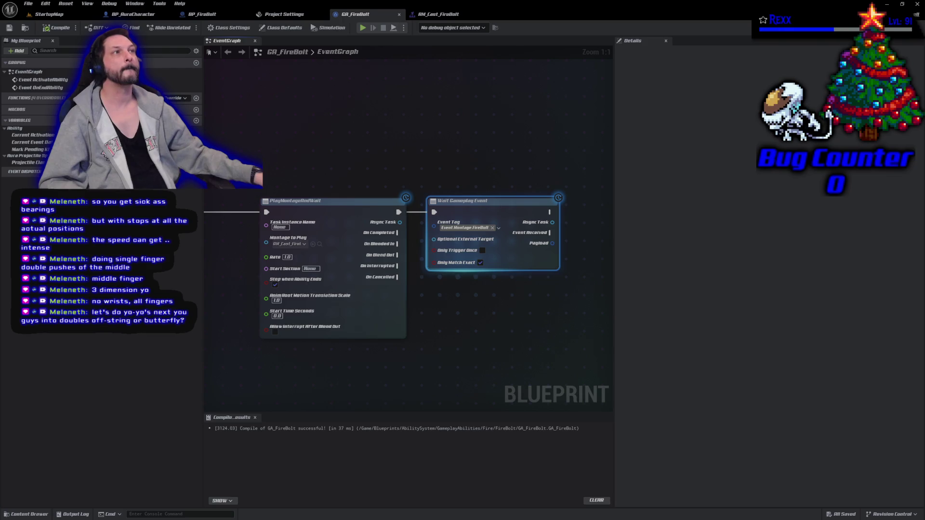
left_click(34, 515)
Create a folder named AnimNotifies inside Content/Blueprints and open it.
scroll(59, 442, "up", 2)
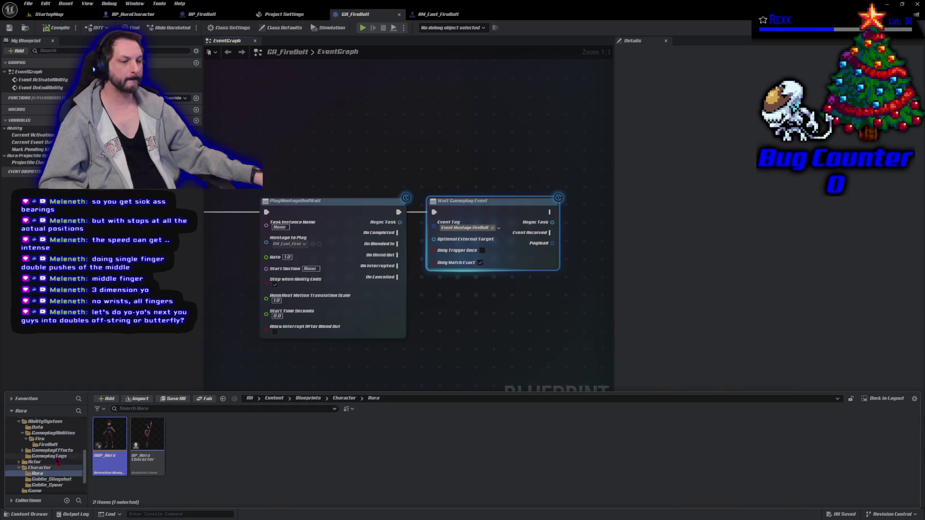
left_click(37, 428)
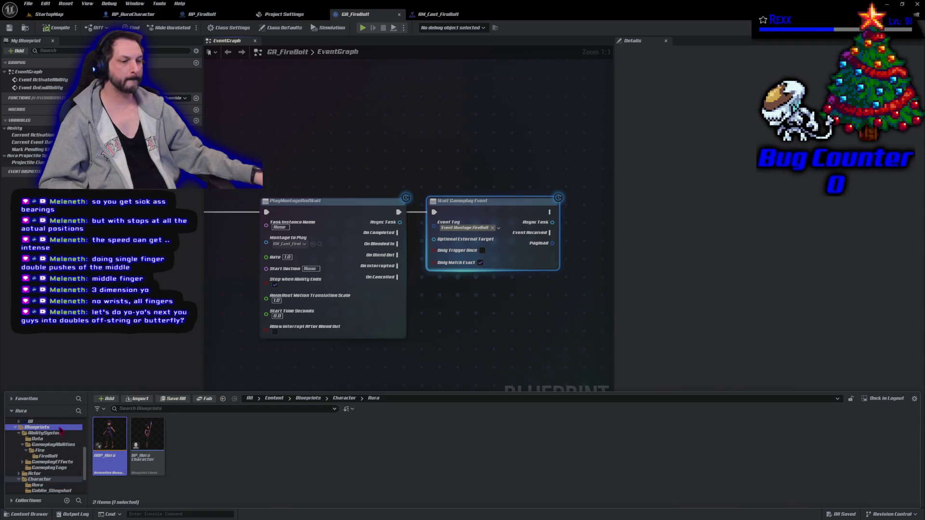
right_click(379, 480)
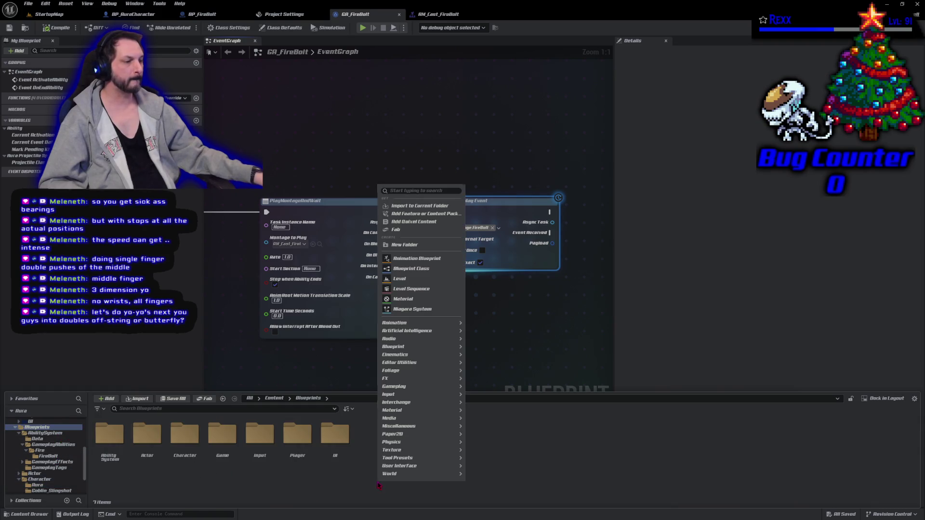
left_click(405, 245)
type("AnimNotif")
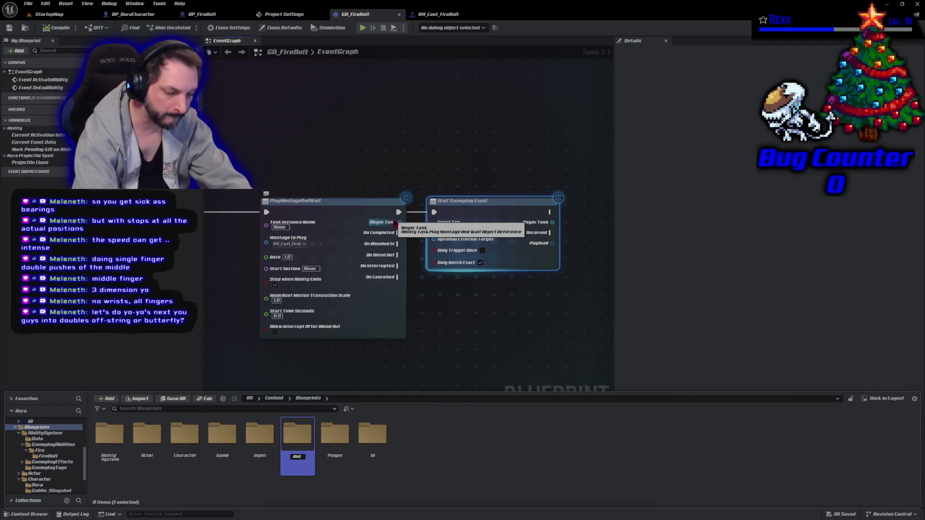
type("ies")
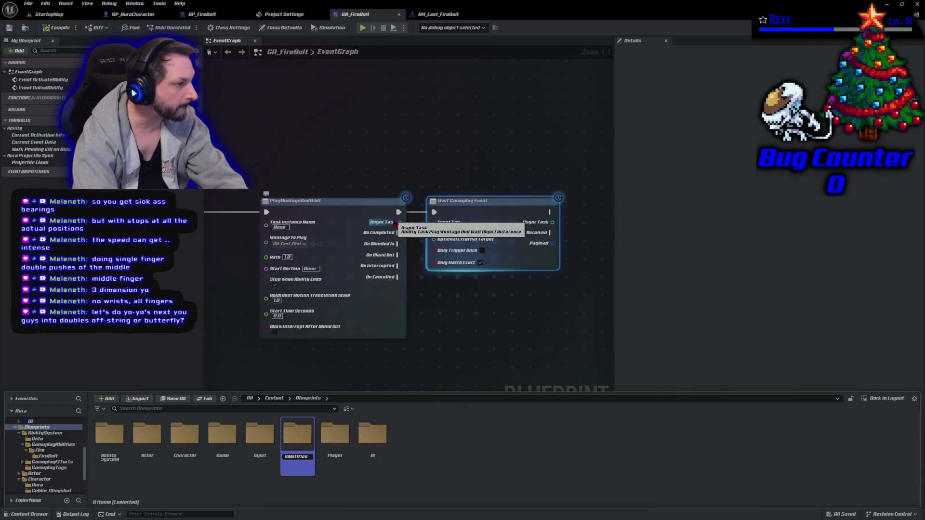
key("Return")
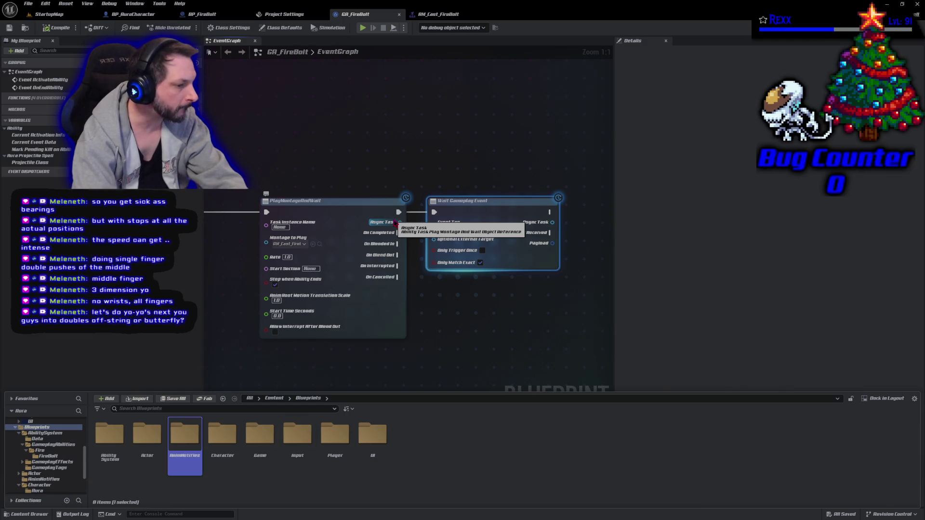
key("Return")
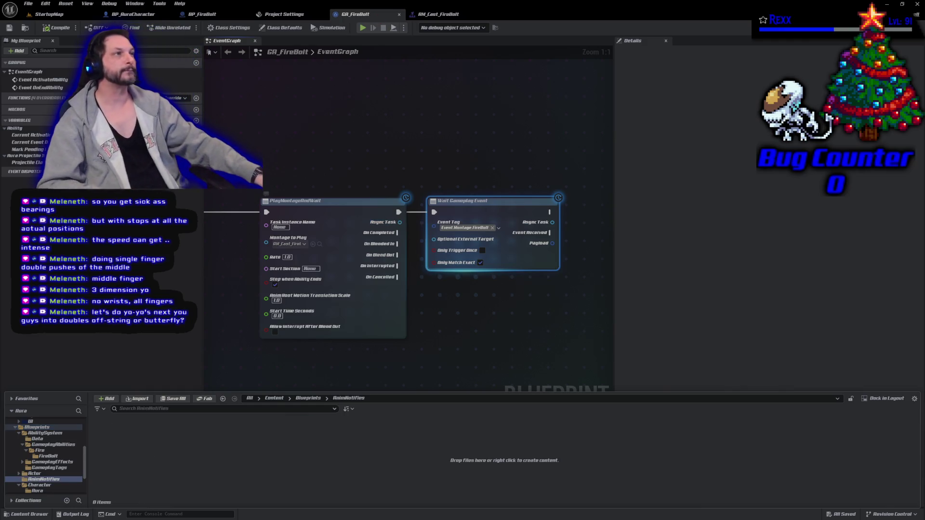
right_click(254, 461)
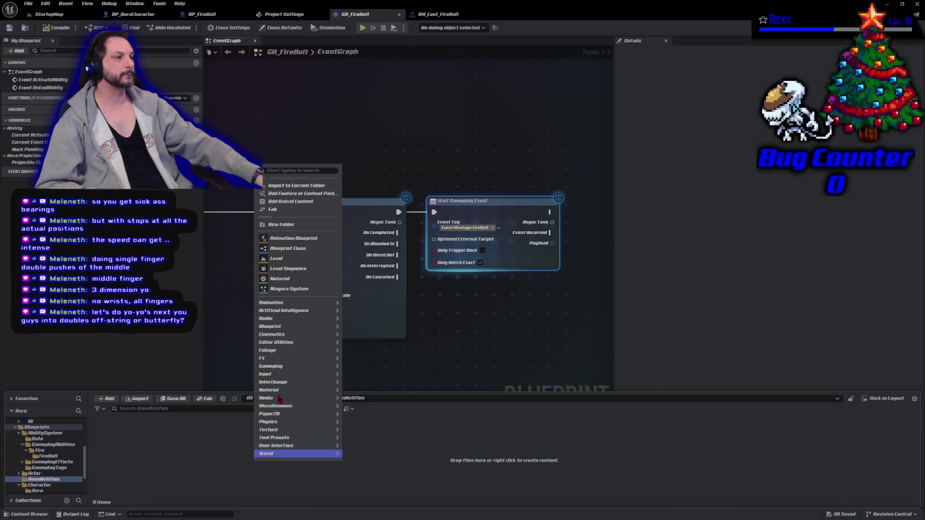
Create a Blueprint class with parent AnimNotify and name it AM_MontageEvent.
left_click(303, 249)
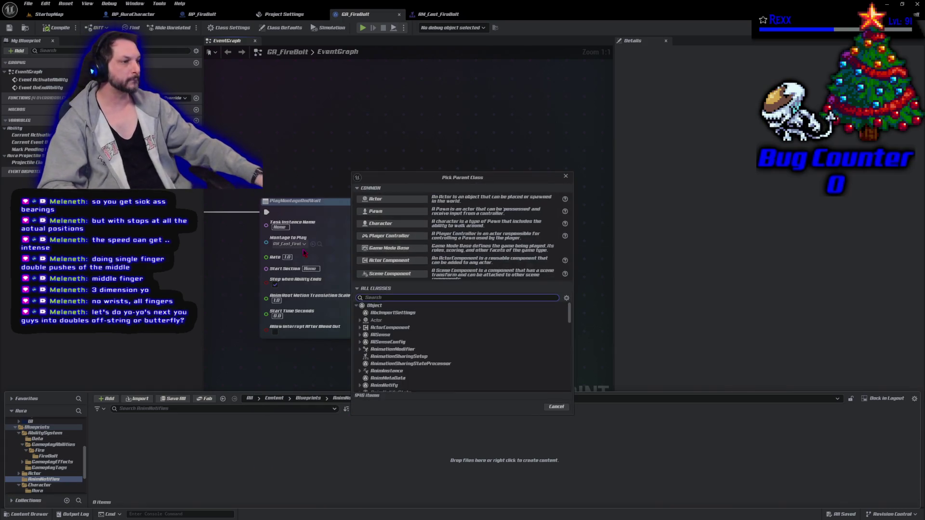
type("anim")
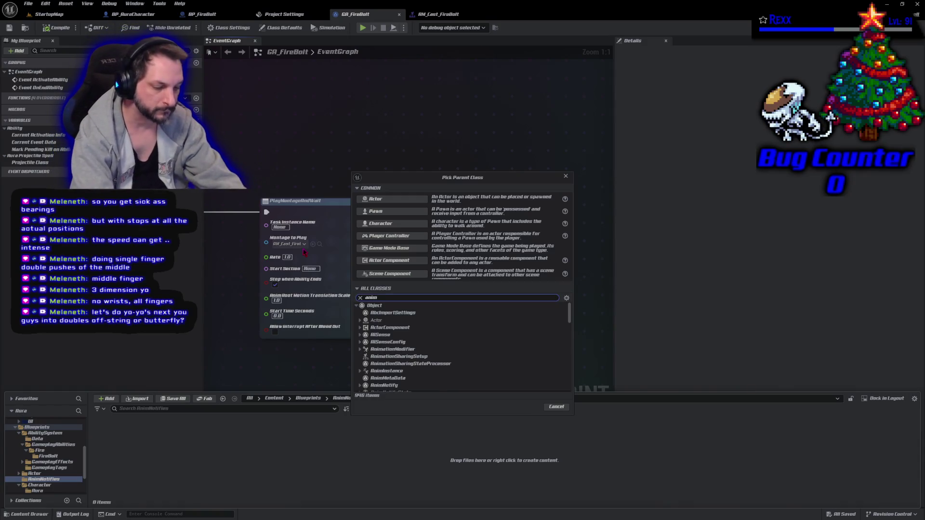
type("i")
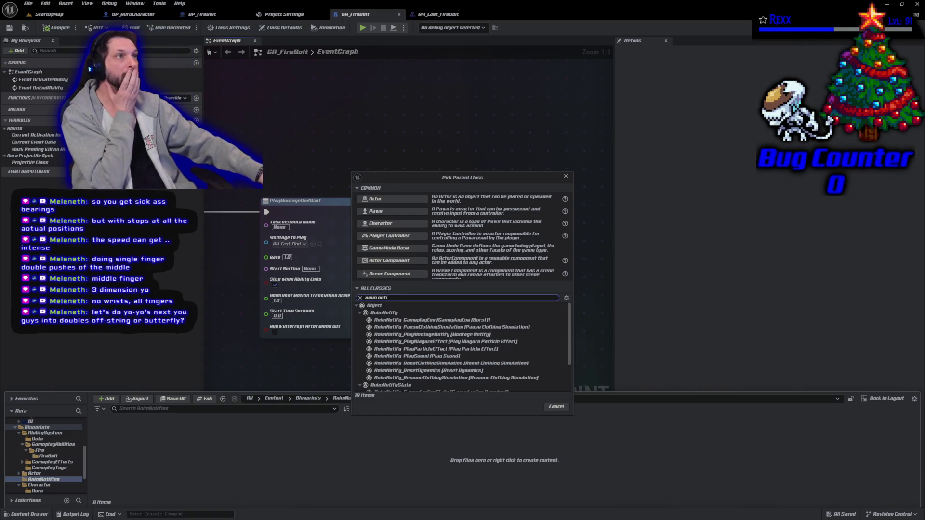
left_click(394, 314)
left_click(528, 408)
type("AN")
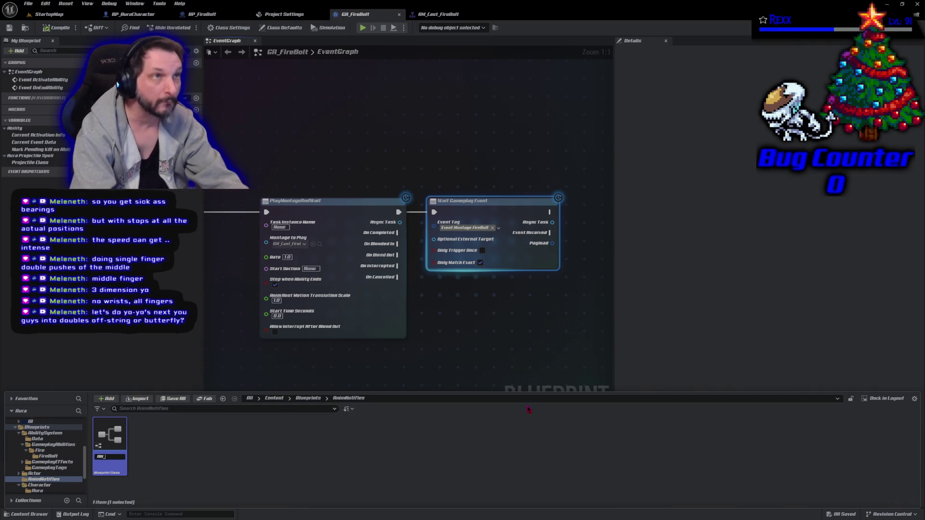
type("_MontageEvent")
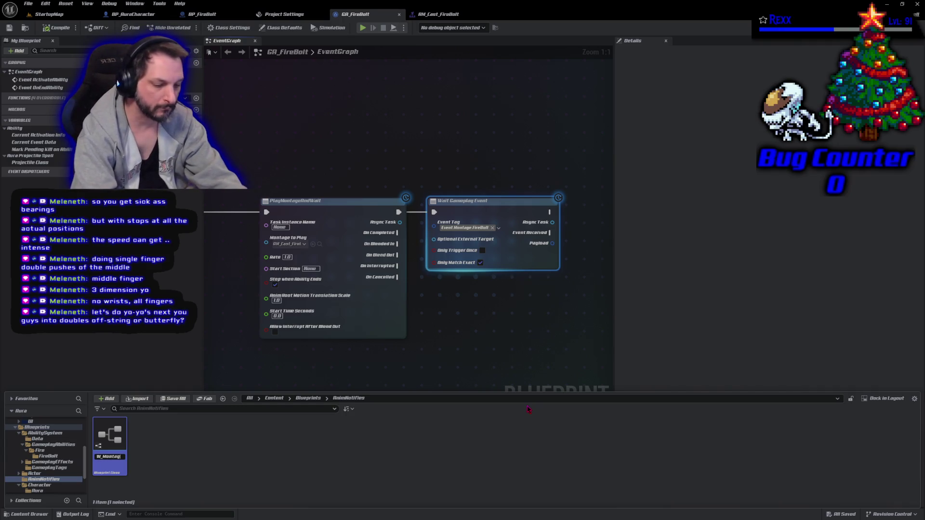
key("Return")
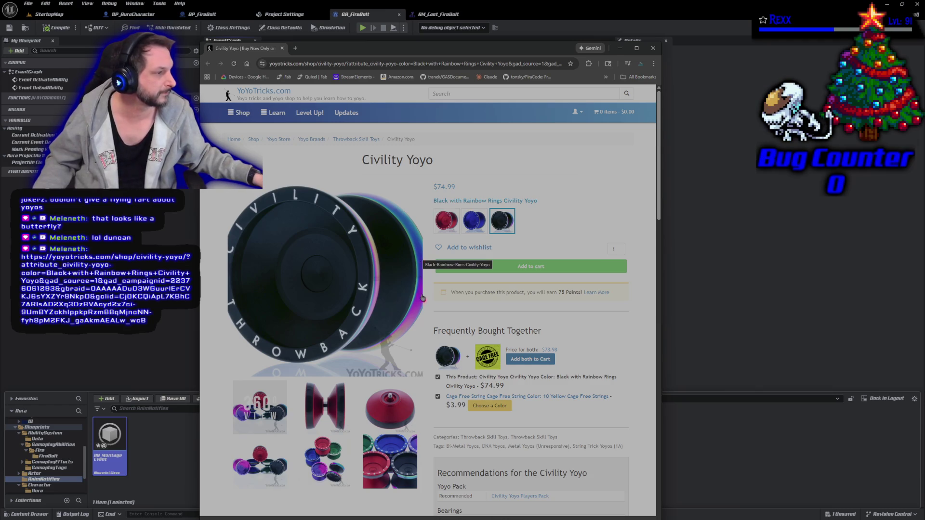
Choose the Blue with Black Rings Civility Yoyo, browse specs and reviews, then enlarge the multicolour photo.
left_click(474, 220)
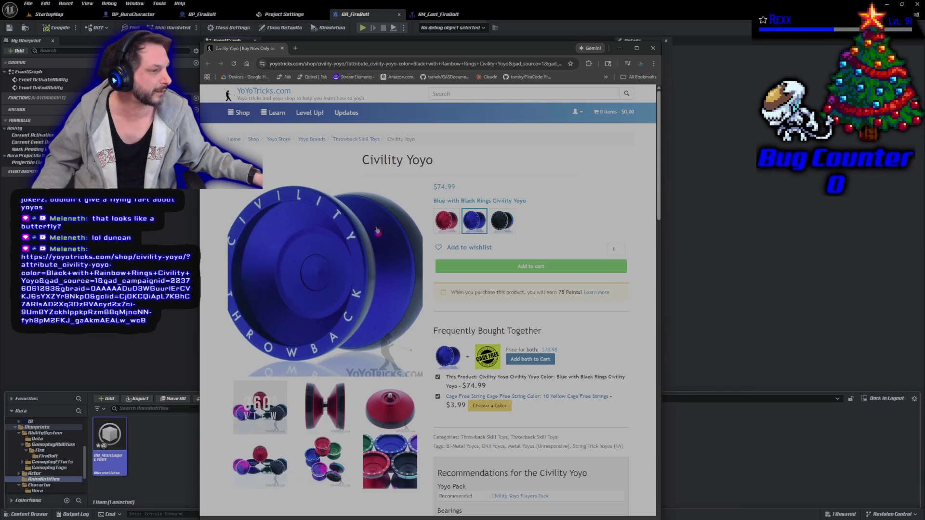
scroll(404, 374, "down", 1)
scroll(404, 374, "down", 3)
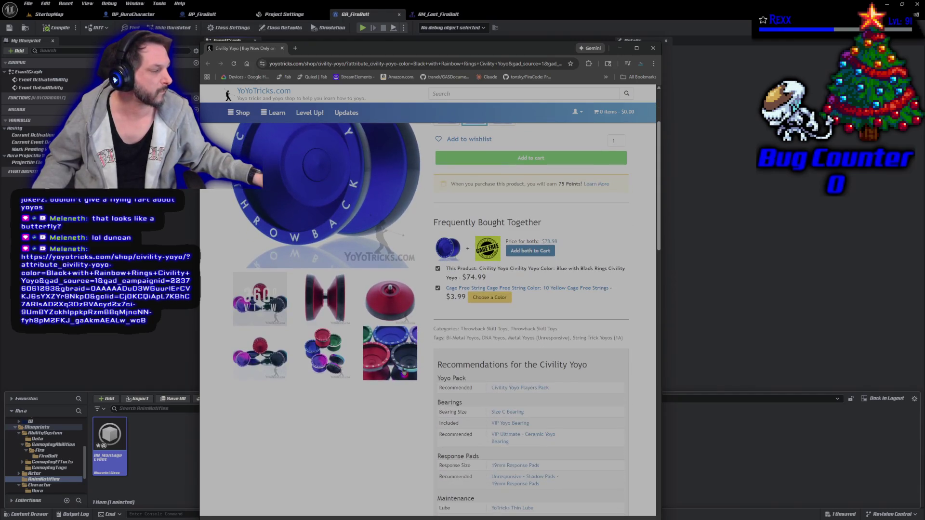
scroll(404, 372, "up", 3)
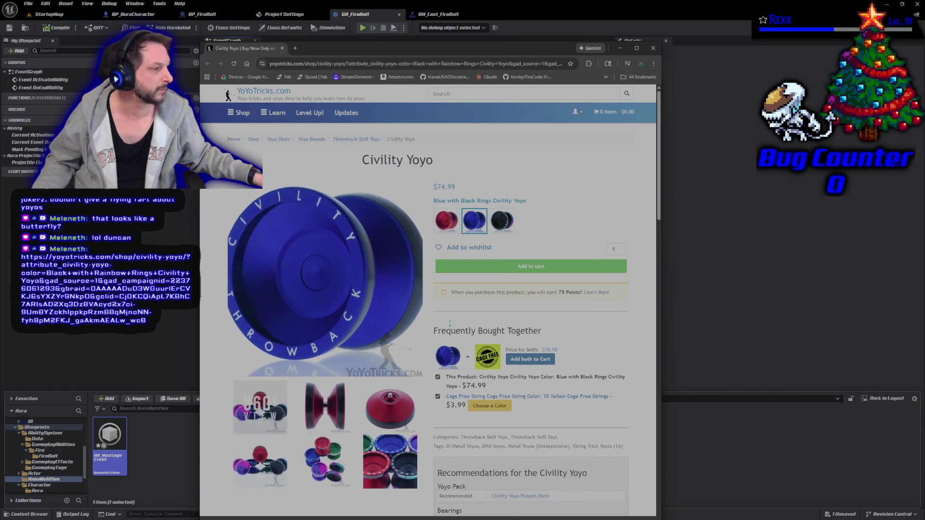
scroll(392, 369, "down", 5)
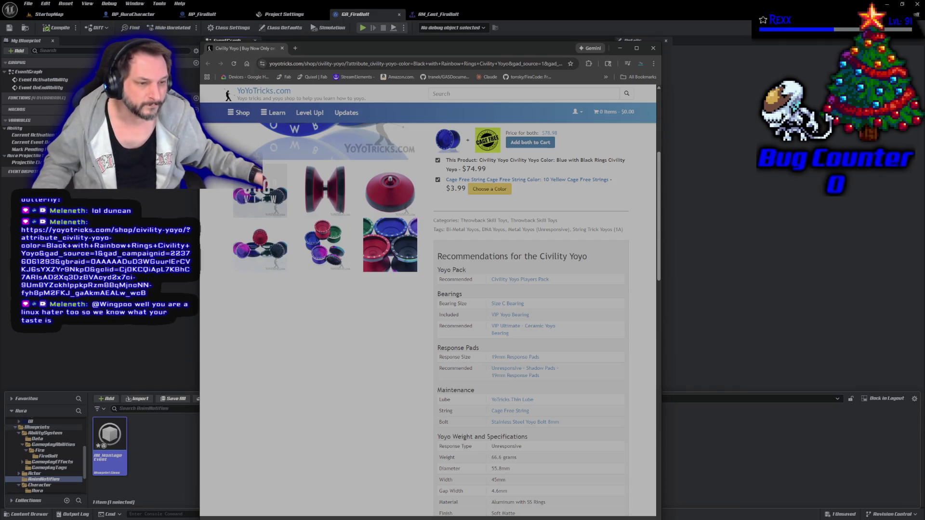
scroll(352, 343, "down", 7)
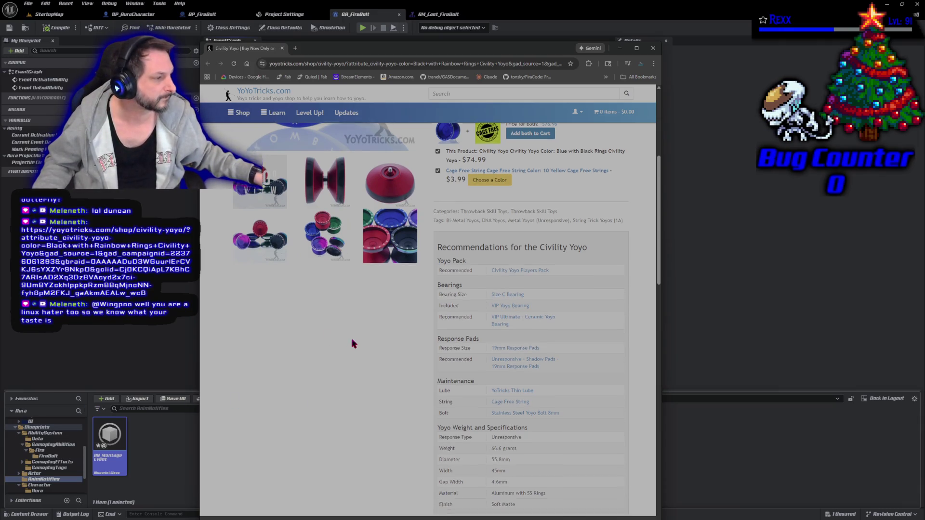
scroll(260, 337, "down", 2)
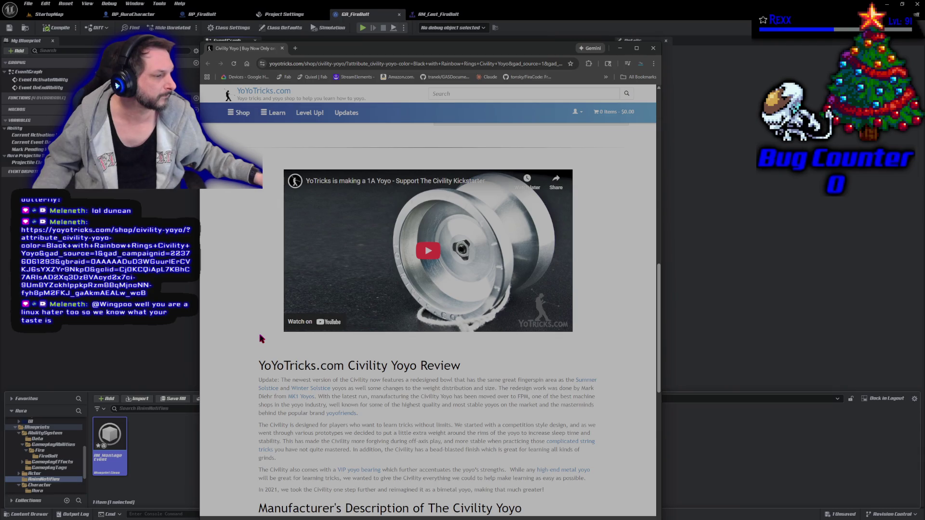
scroll(261, 340, "down", 7)
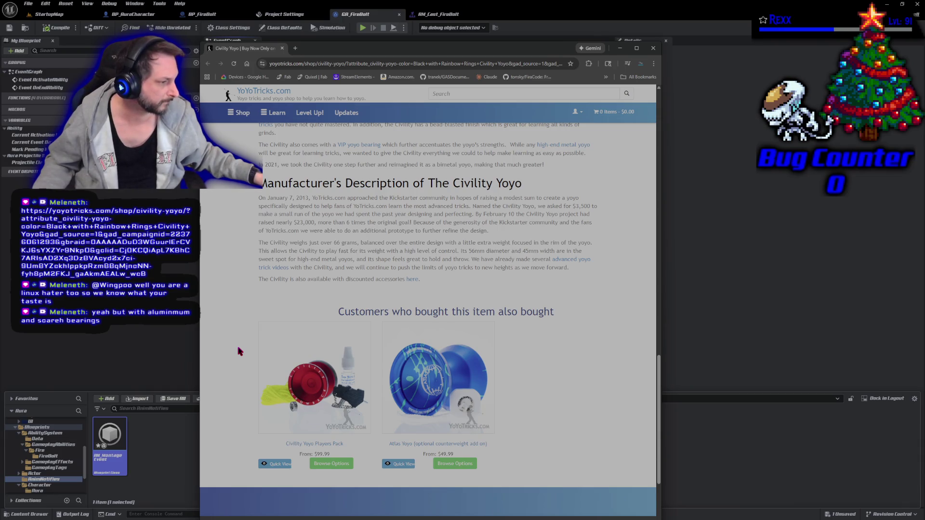
scroll(240, 351, "up", 15)
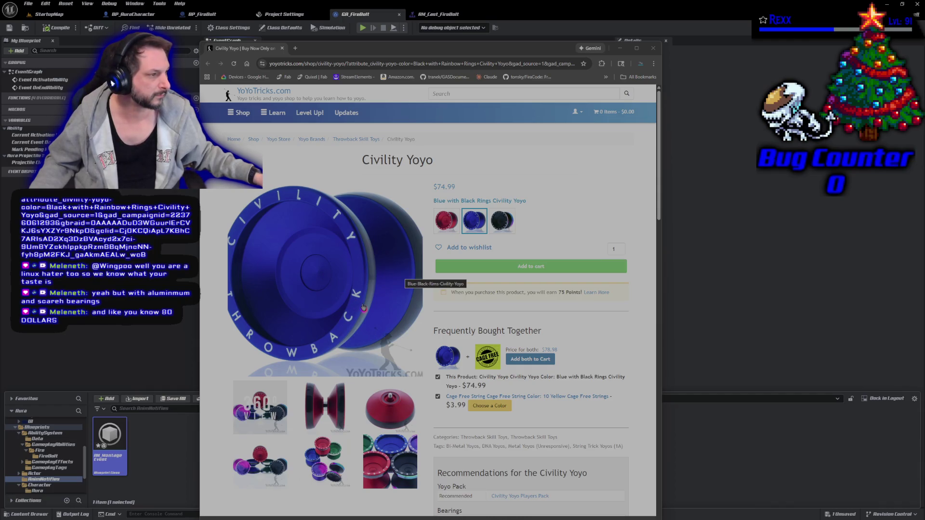
left_click(334, 472)
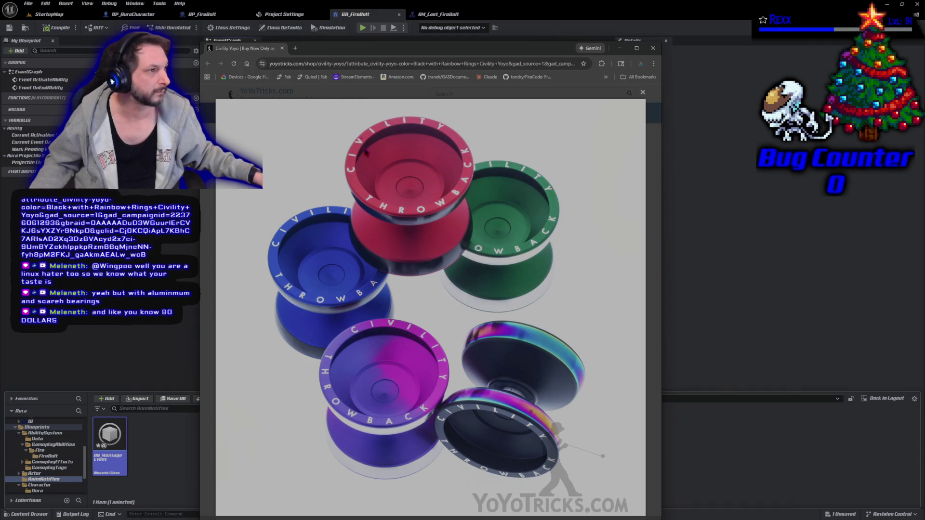
Close the browser and open the AM_MontageEvent Blueprint from the Content Browser.
left_click(282, 50)
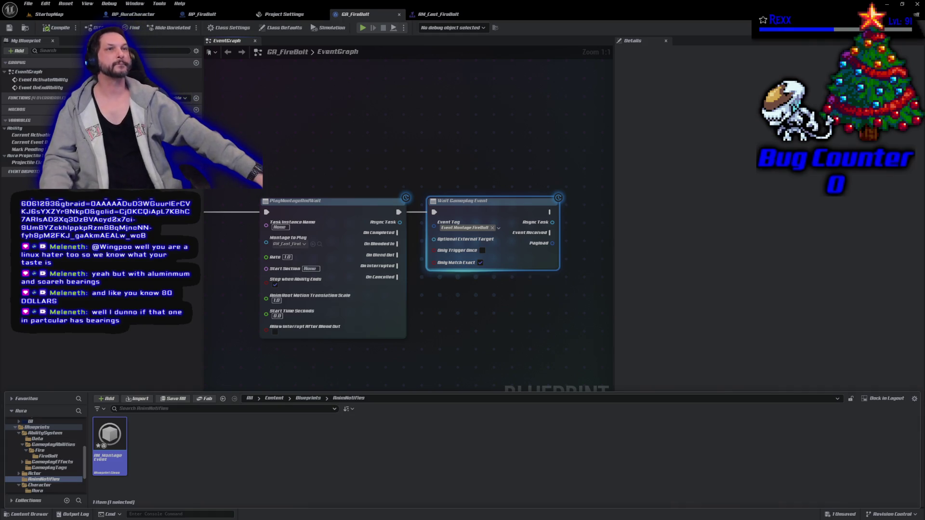
double_click(105, 455)
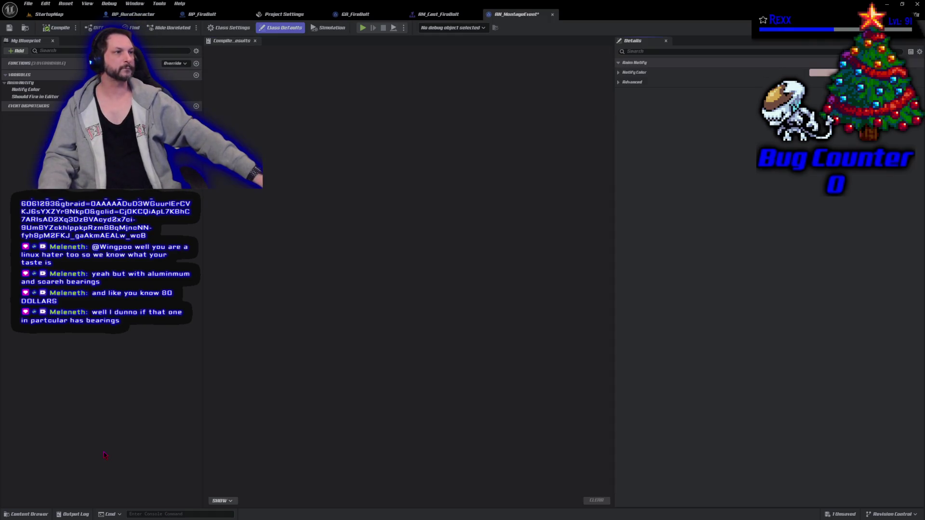